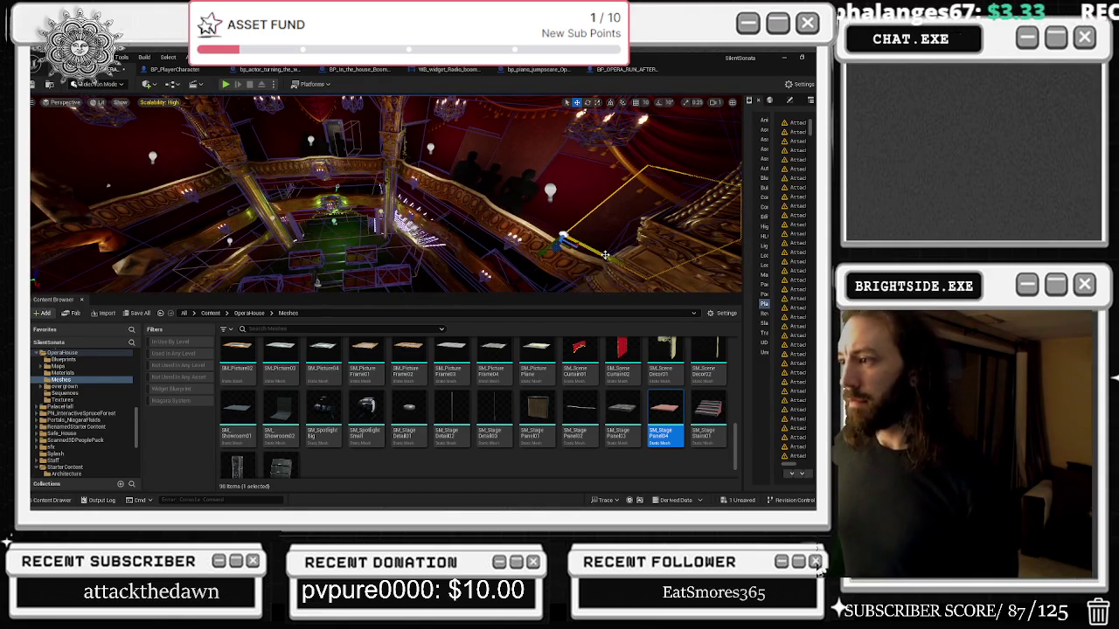
# Shift the stage panel up and left and rotate it about -85 degrees.
pyautogui.hotkey('ctrl', 'z')
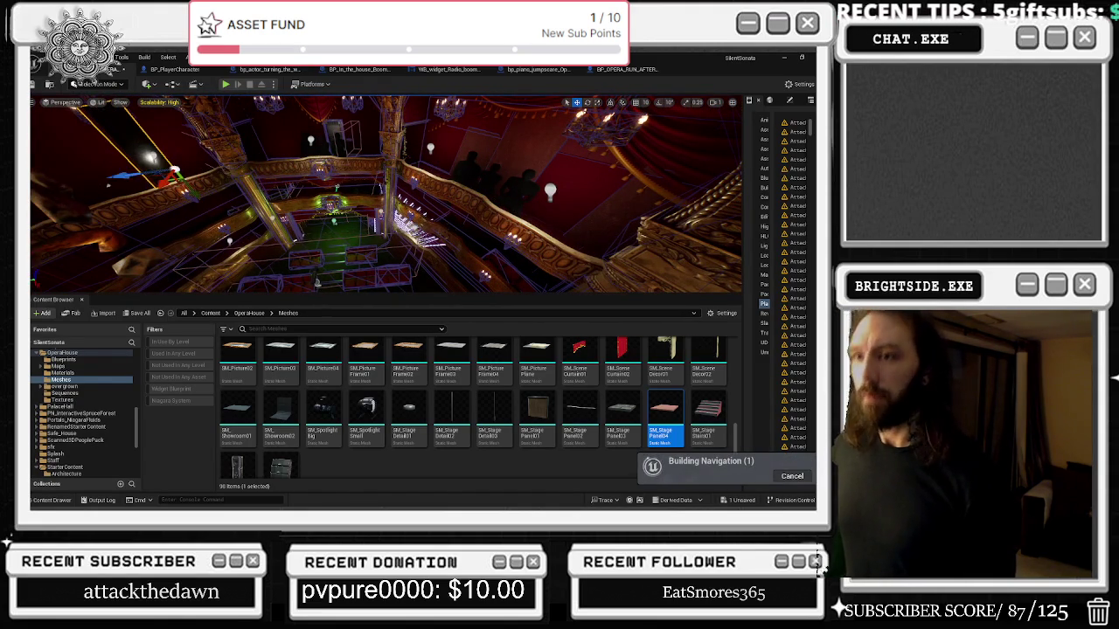
pyautogui.press('f')
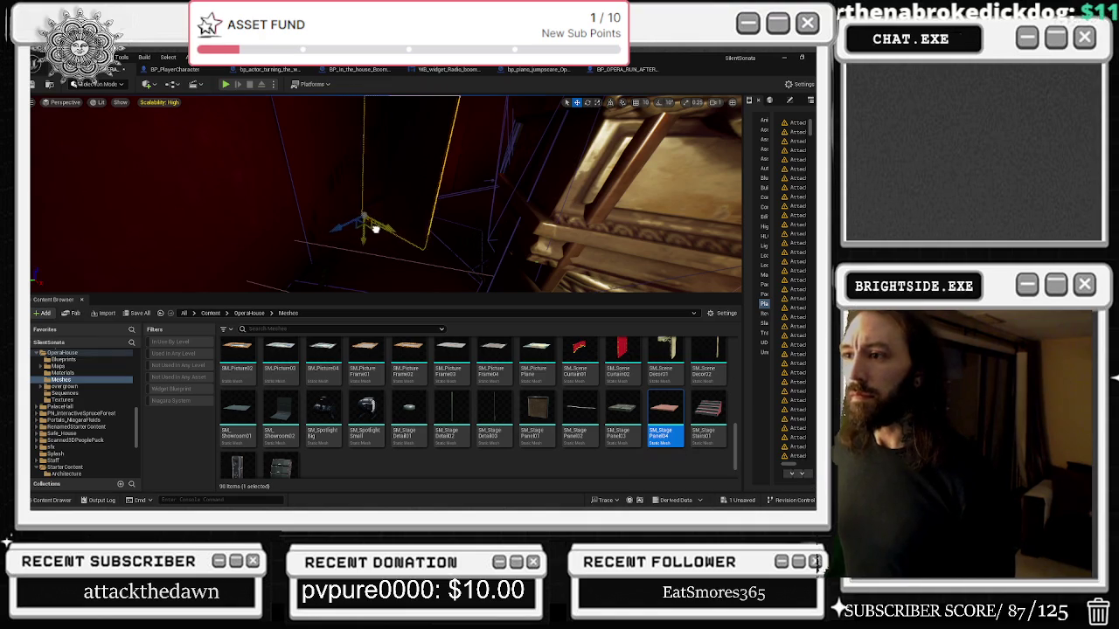
pyautogui.press('e')
pyautogui.moveTo(376, 289); pyautogui.dragTo(407, 278)
pyautogui.press('w')
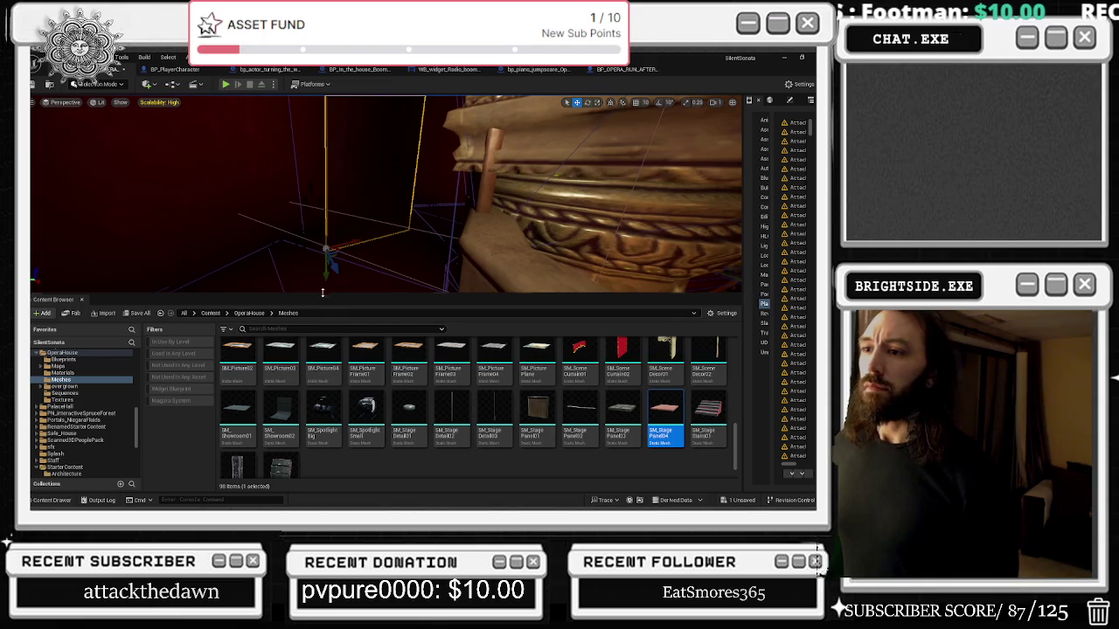
# Turn the picture frame about 23.6 degrees.
pyautogui.press('e')
pyautogui.moveTo(337, 253); pyautogui.dragTo(349, 261)
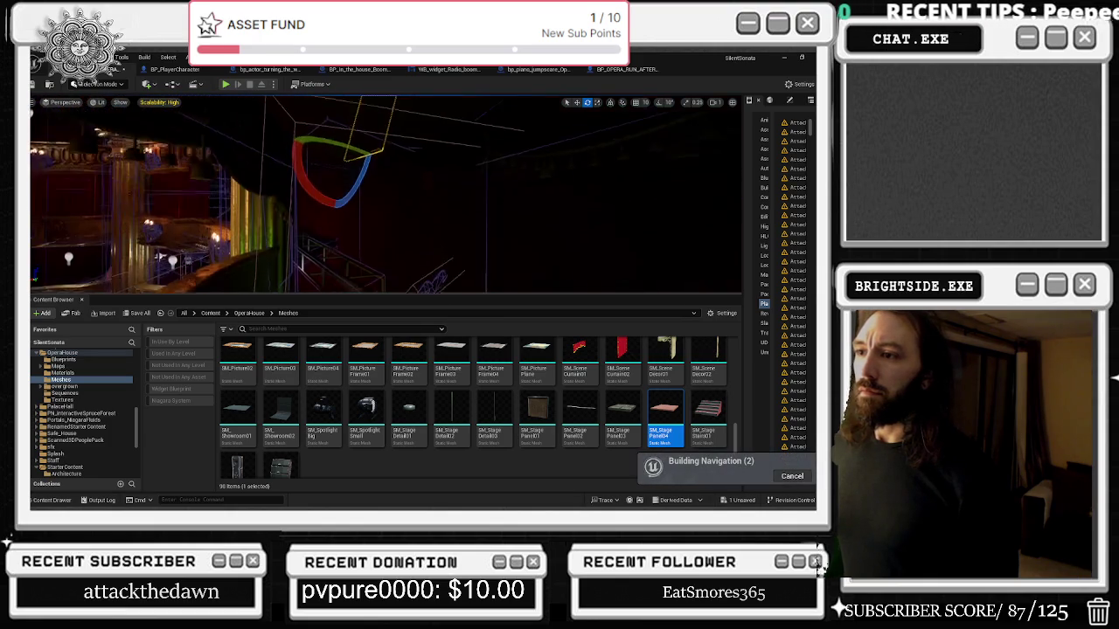
pyautogui.press('w')
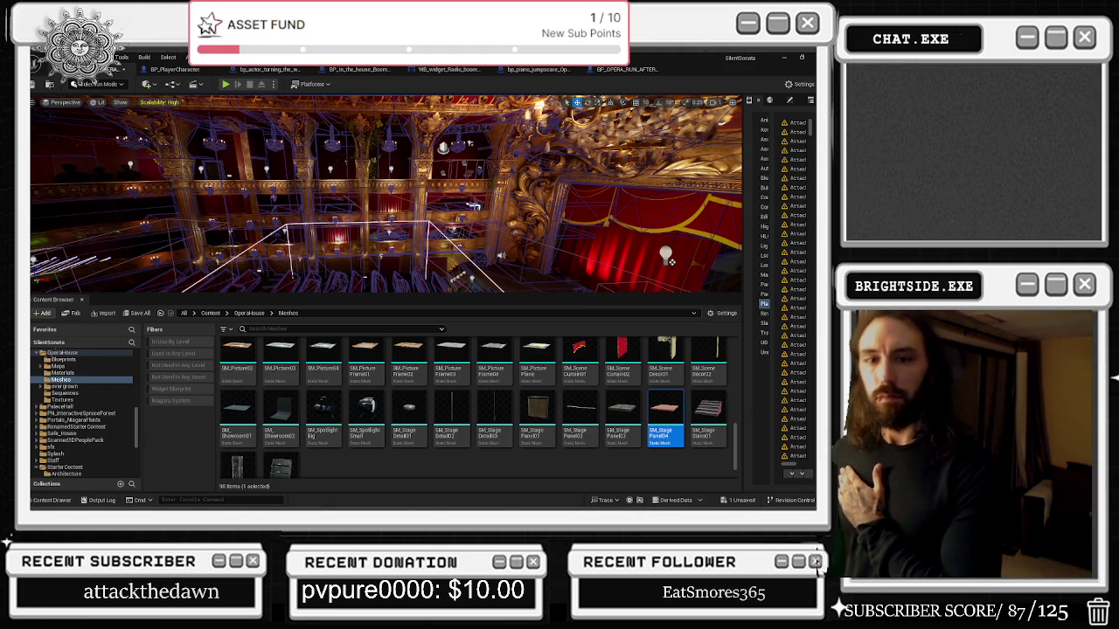
# Lower the viewport scalability from High to Low.
pyautogui.press('f')
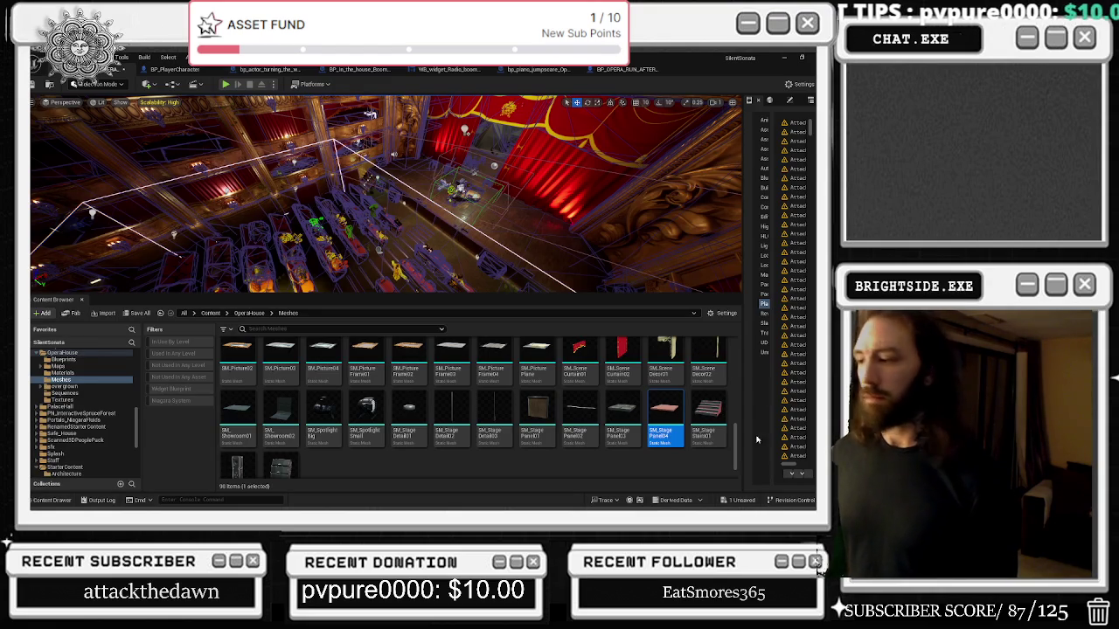
pyautogui.click(175, 102)
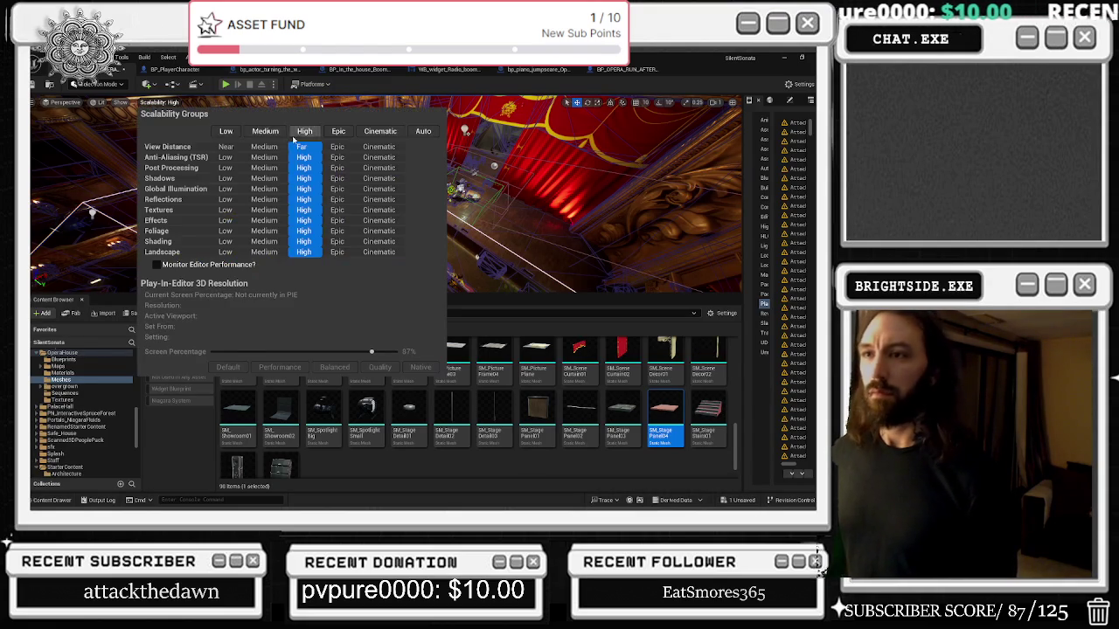
pyautogui.hotkey('alt', 'Tab')
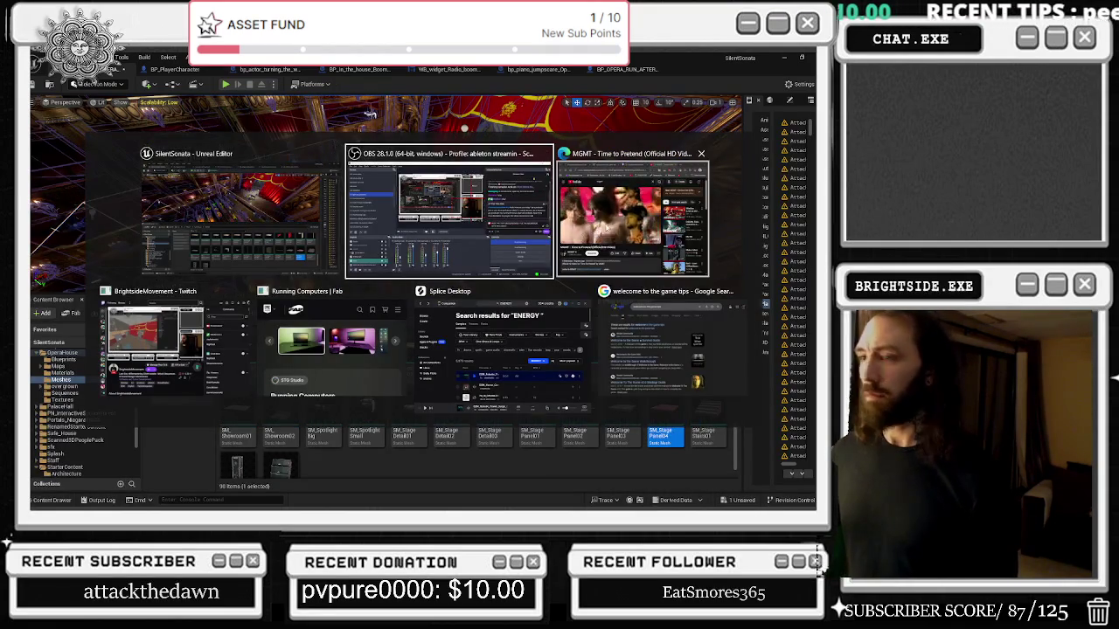
# Glance at the MGMT 'Time to Pretend' video on YouTube, then return to Unreal Editor.
pyautogui.click(617, 232)
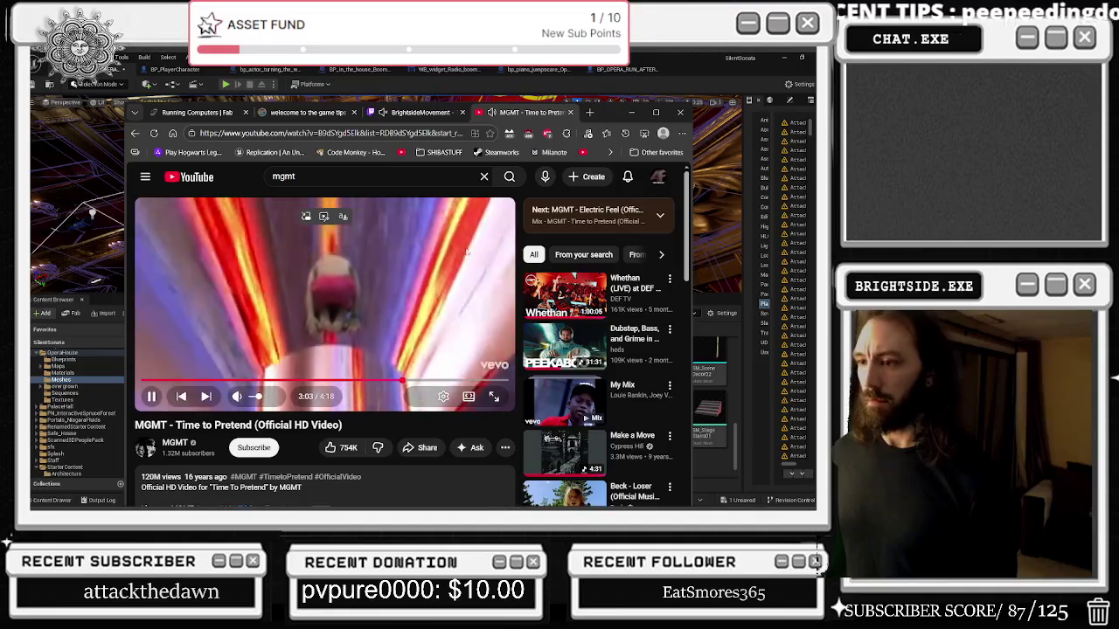
pyautogui.hotkey('alt', 'Tab')
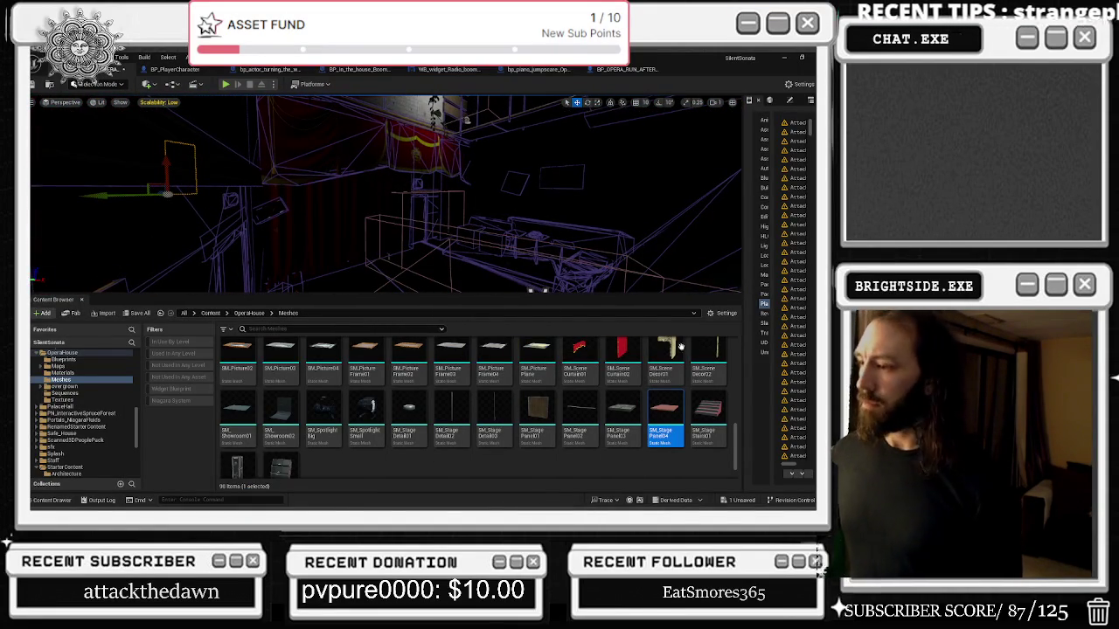
# Scroll through the assets in the Content Browser.
pyautogui.scroll(1, 626, 368)
pyautogui.moveTo(696, 363)
pyautogui.scroll(-2, 697, 364)
pyautogui.moveTo(609, 390)
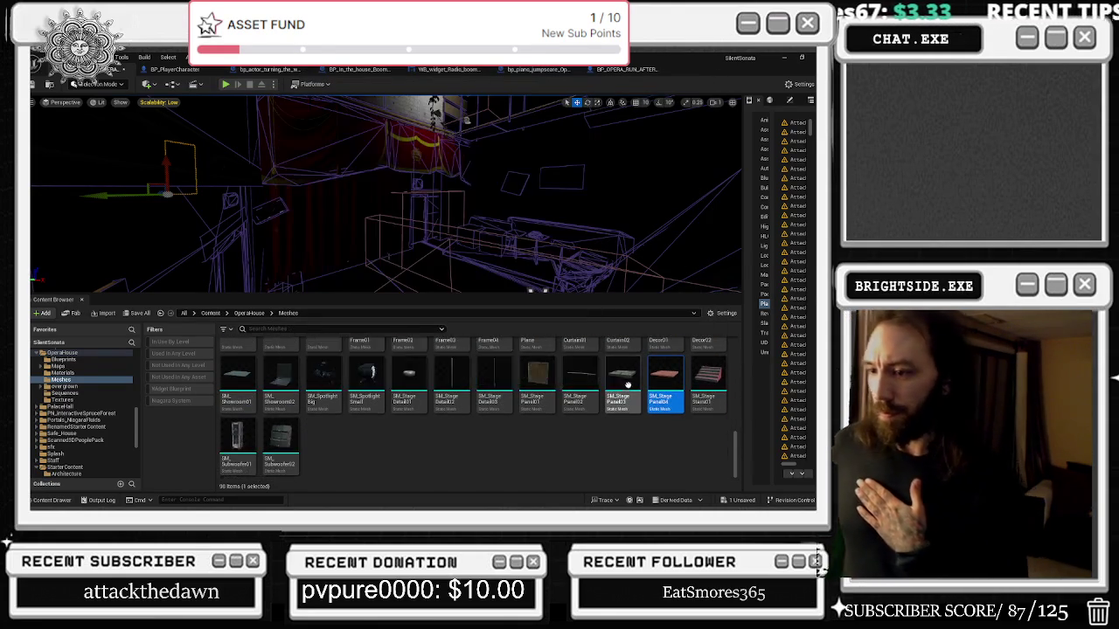
pyautogui.scroll(3, 646, 391)
pyautogui.moveTo(707, 391)
pyautogui.scroll(5, 708, 391)
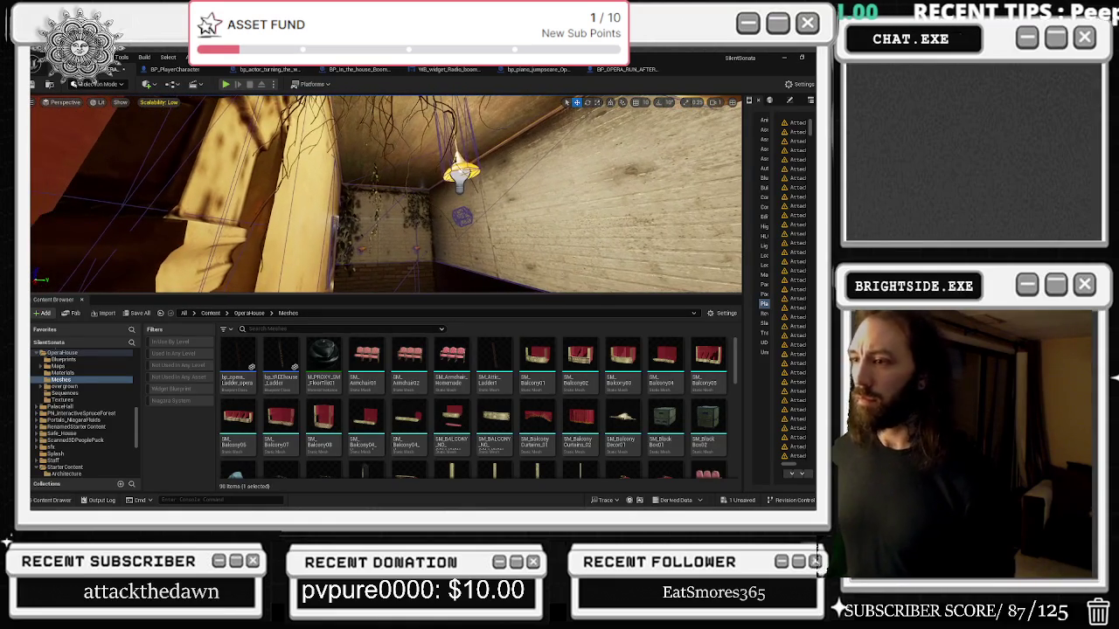
# Fly from the brick attic over the balcony to the stage, then view the BP_OPERA_RUN_AFTER_FIRST_Boss Event Graph.
pyautogui.press('w')
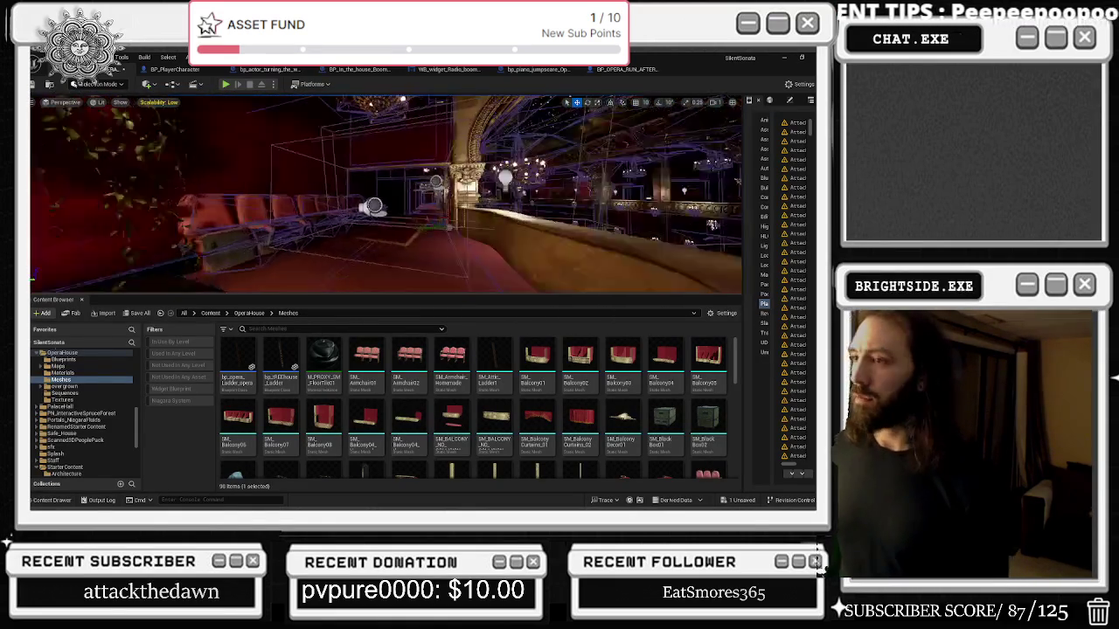
pyautogui.press('w')
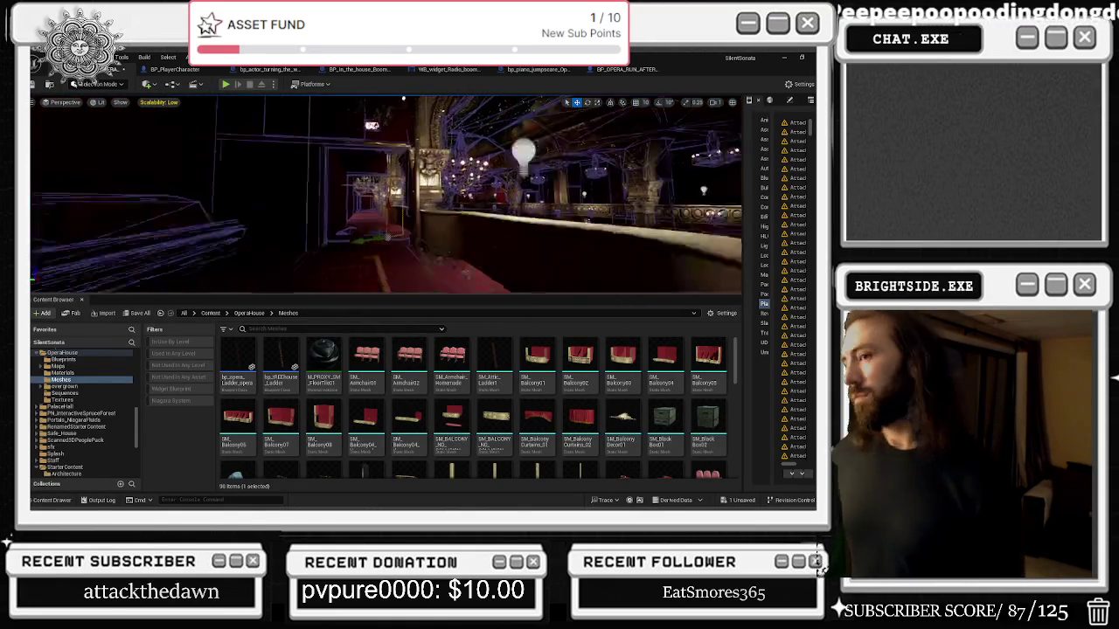
pyautogui.press('w')
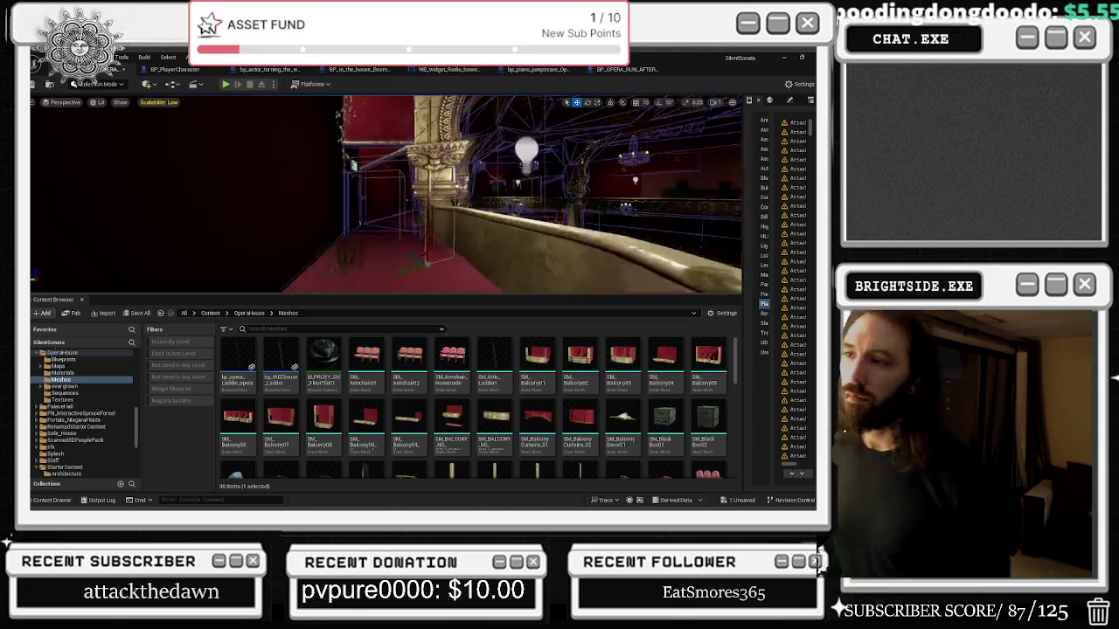
pyautogui.press('w')
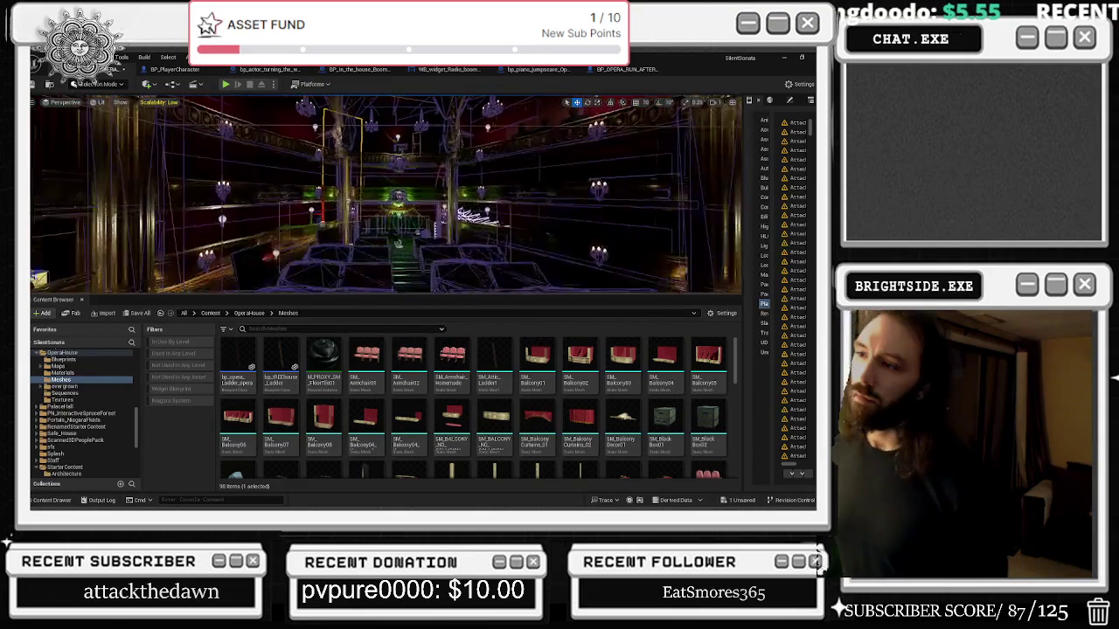
pyautogui.press('w')
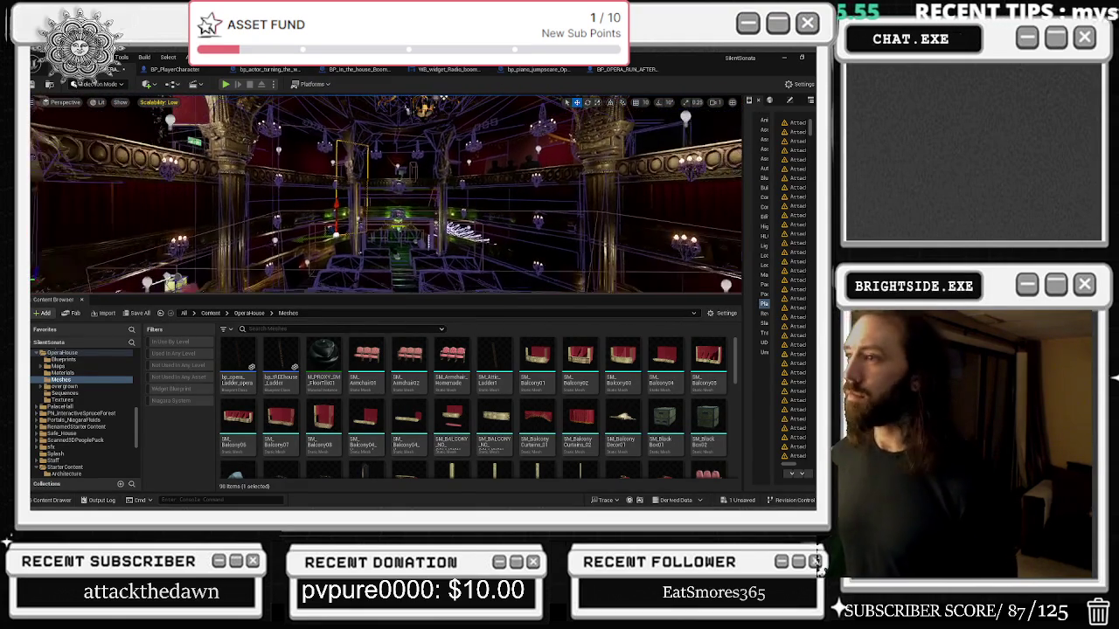
pyautogui.click(621, 72)
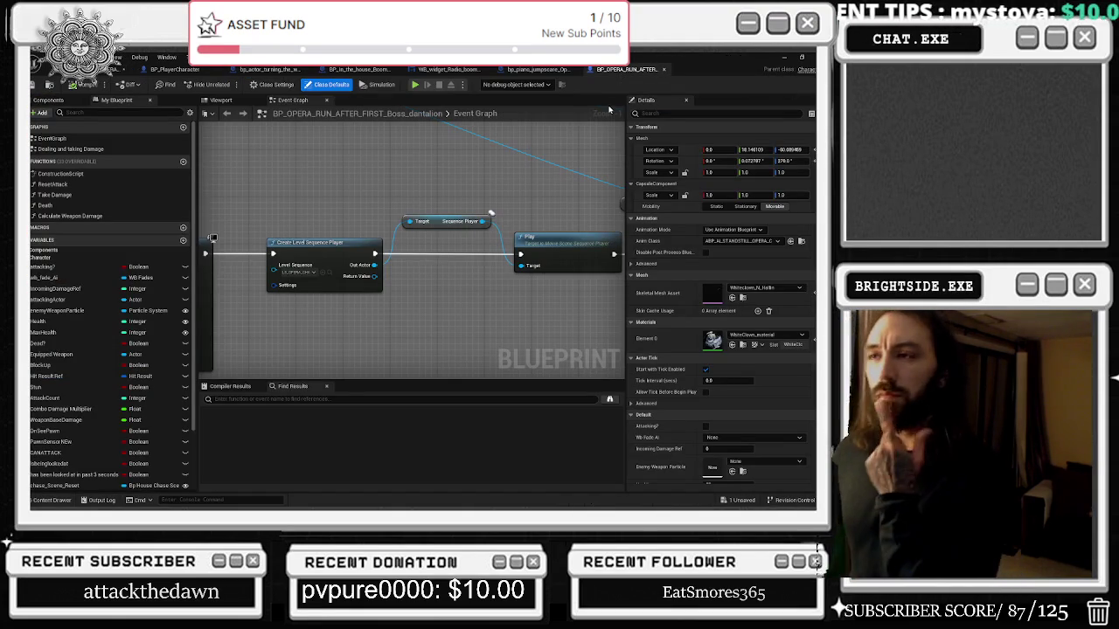
# Switch from the boss blueprint's Event Graph back to the opera-house level viewport.
pyautogui.click(128, 74)
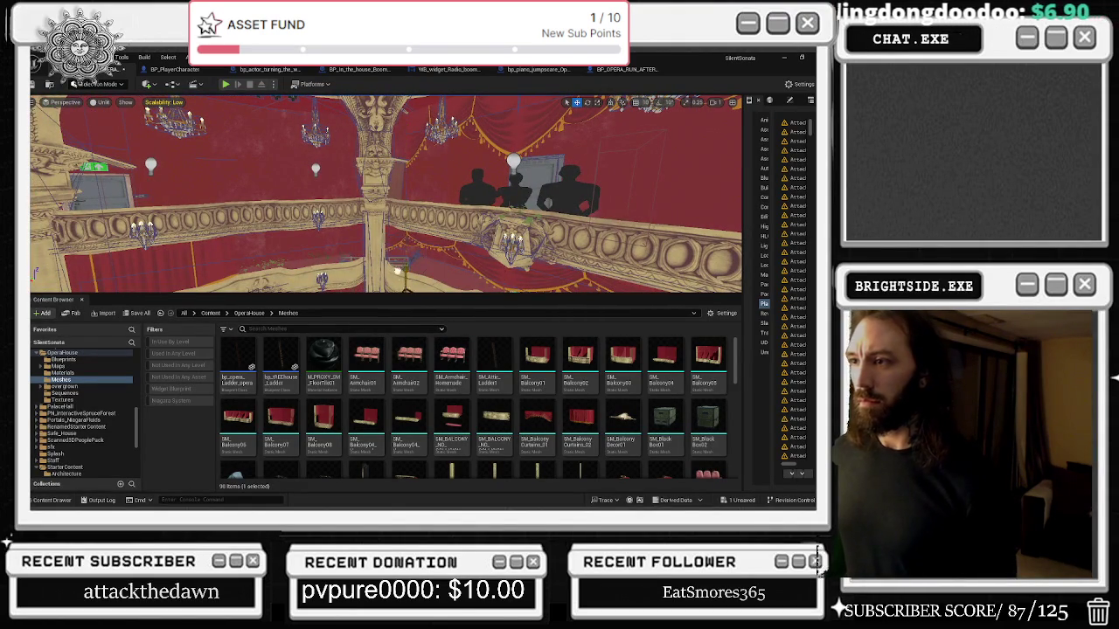
# Focus on the selected actor and fly out to the stone-walled yard with the piano and chairs.
pyautogui.press('f')
pyautogui.moveTo(483, 252); pyautogui.dragTo(483, 252)
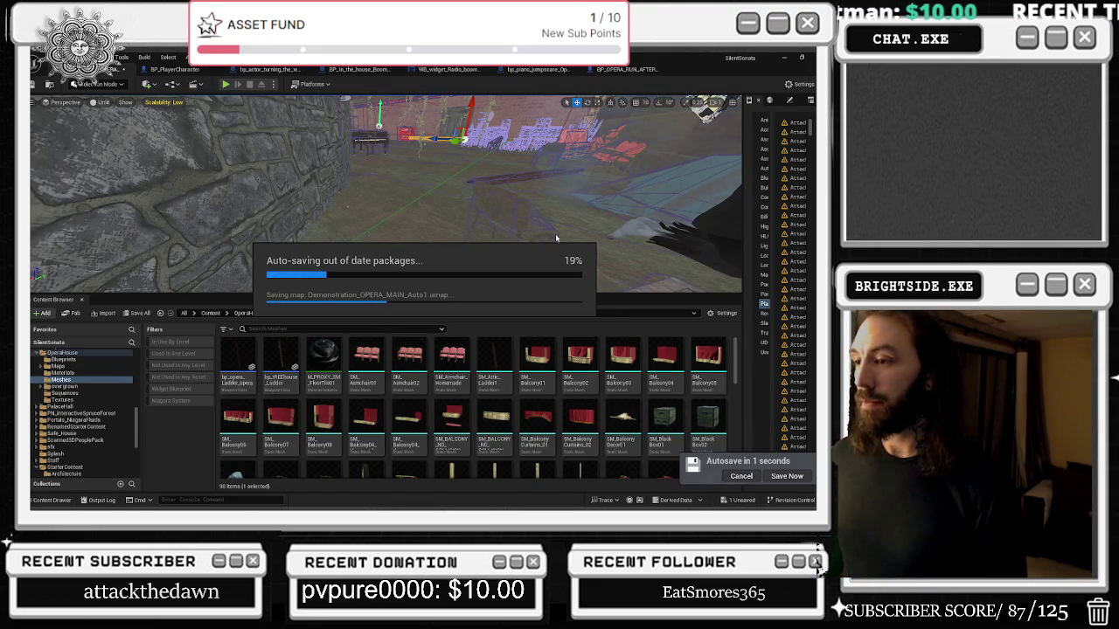
# Save the Demonstration_OPERA_MAIN map with Save Selected in the Save Content dialog.
pyautogui.click(734, 499)
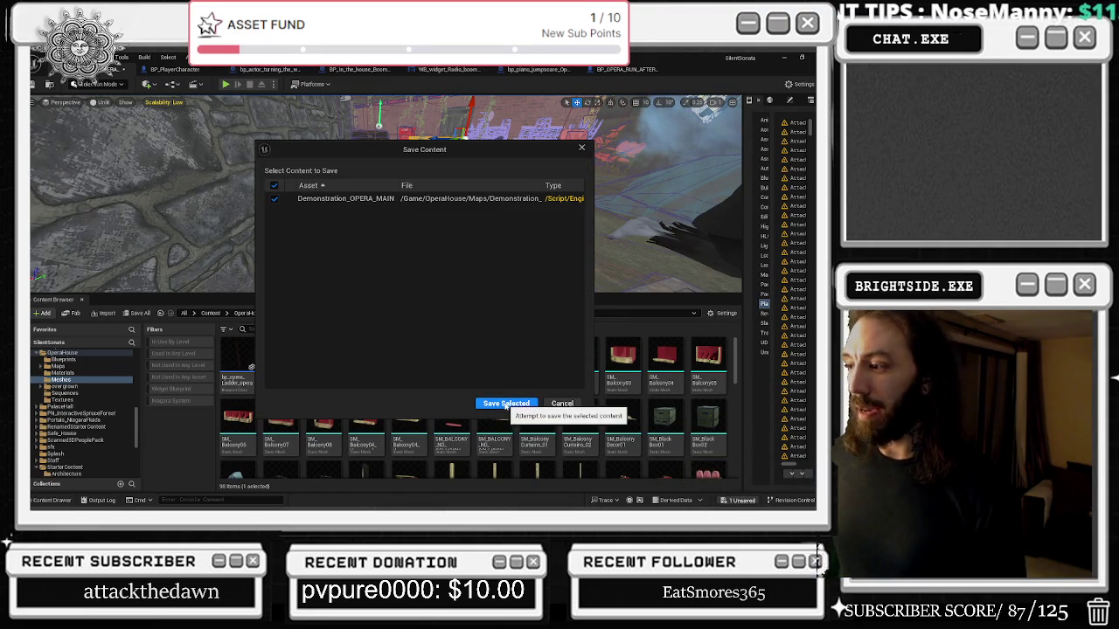
pyautogui.click(506, 403)
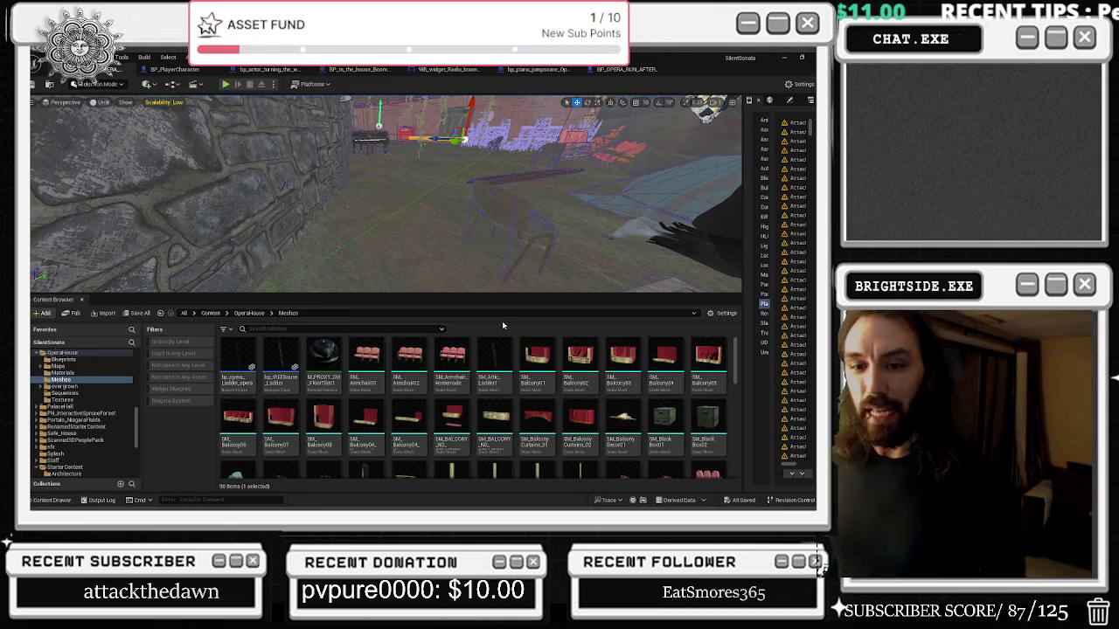
pyautogui.moveTo(502, 263)
pyautogui.mouseDown()
pyautogui.moveTo(516, 245)
pyautogui.moveTo(429, 217)
pyautogui.mouseUp()
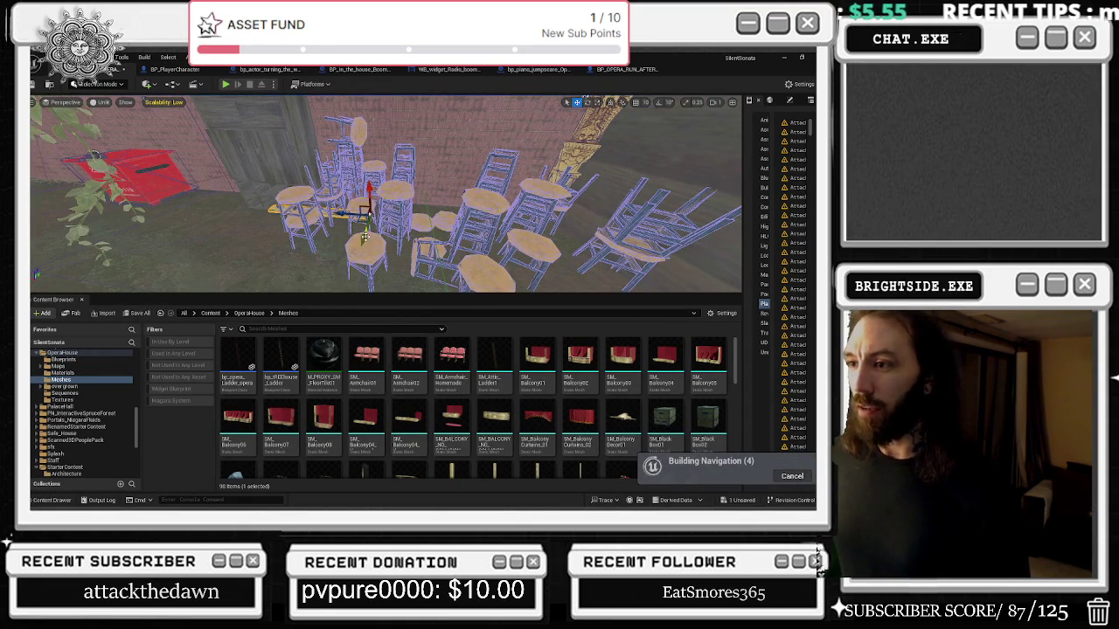
# Select one of the stacked chairs in the yard and rotate it about 31.56 degrees.
pyautogui.moveTo(379, 224)
pyautogui.mouseDown()
pyautogui.moveTo(349, 212)
pyautogui.moveTo(350, 237)
pyautogui.moveTo(319, 225)
pyautogui.mouseUp()
pyautogui.moveTo(533, 214)
pyautogui.mouseDown()
pyautogui.moveTo(476, 218)
pyautogui.moveTo(460, 206)
pyautogui.moveTo(469, 181)
pyautogui.moveTo(418, 215)
pyautogui.moveTo(207, 100)
pyautogui.moveTo(472, 188)
pyautogui.mouseUp()
pyautogui.click(577, 210)
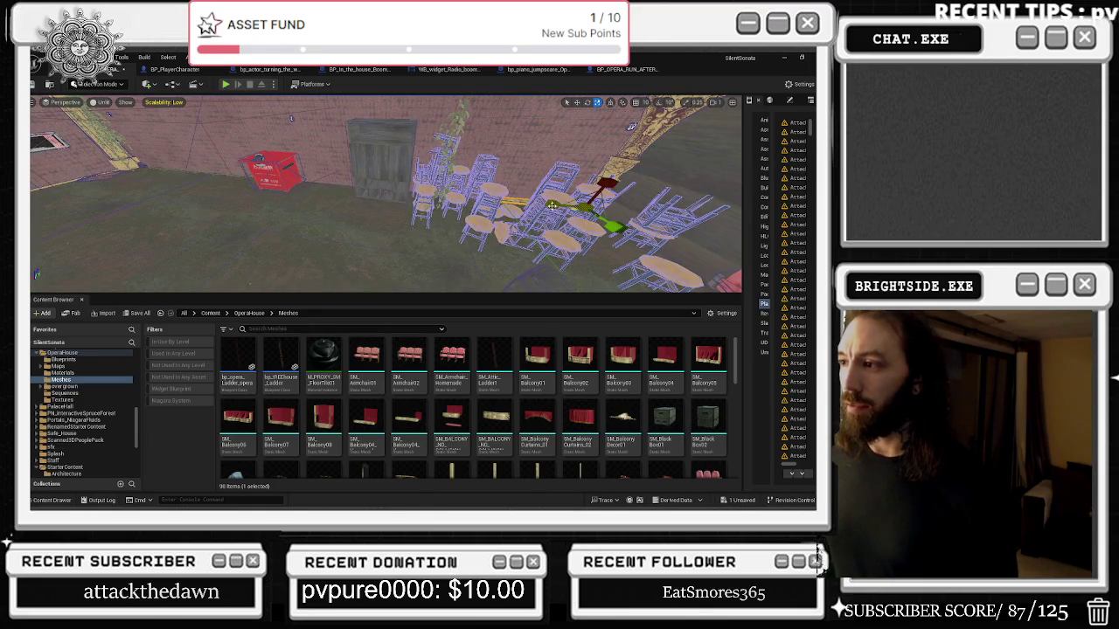
pyautogui.moveTo(291, 118); pyautogui.dragTo(272, 130)
pyautogui.moveTo(559, 200); pyautogui.dragTo(549, 205)
pyautogui.moveTo(424, 187)
pyautogui.mouseDown()
pyautogui.moveTo(464, 199)
pyautogui.moveTo(436, 184)
pyautogui.moveTo(435, 140)
pyautogui.mouseUp()
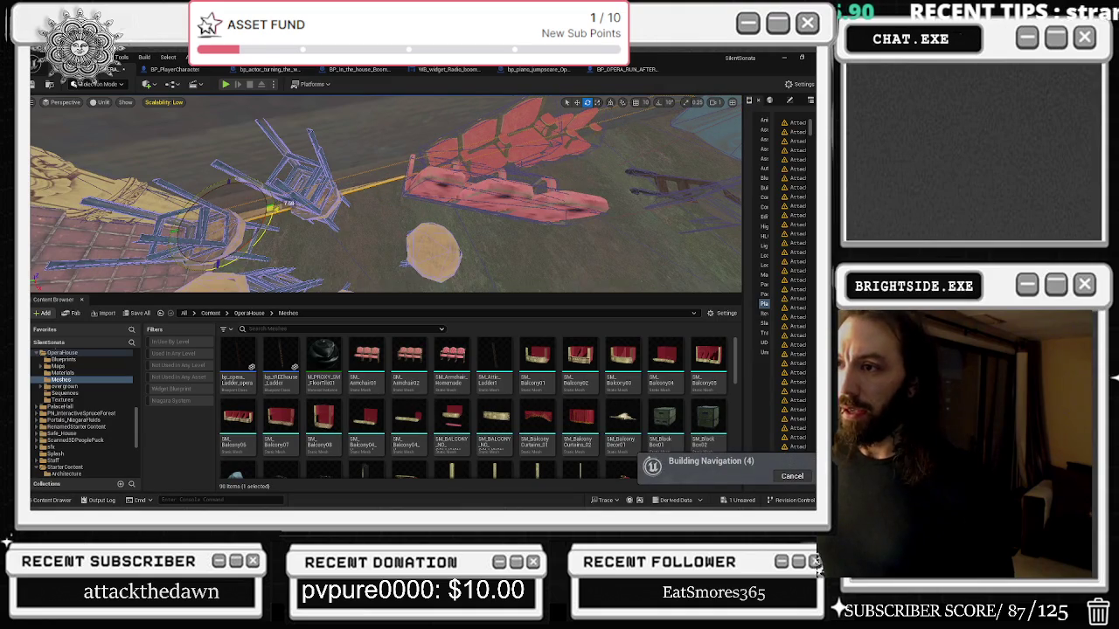
pyautogui.moveTo(435, 140)
pyautogui.mouseDown()
pyautogui.moveTo(393, 147)
pyautogui.moveTo(357, 182)
pyautogui.mouseUp()
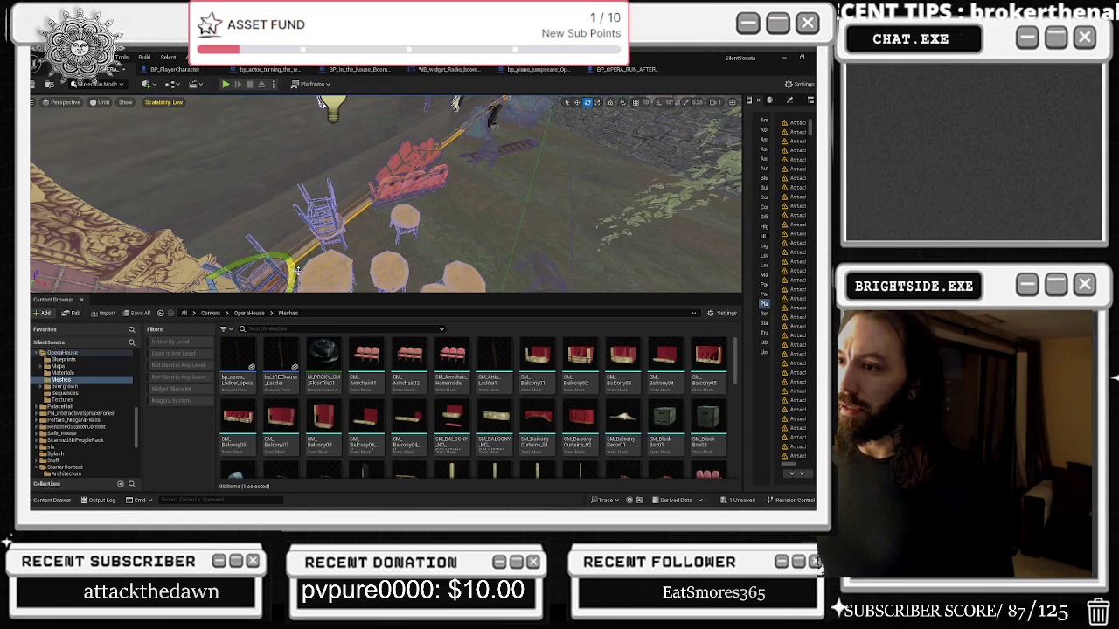
pyautogui.moveTo(357, 181)
pyautogui.mouseDown()
pyautogui.moveTo(336, 203)
pyautogui.moveTo(234, 241)
pyautogui.mouseUp()
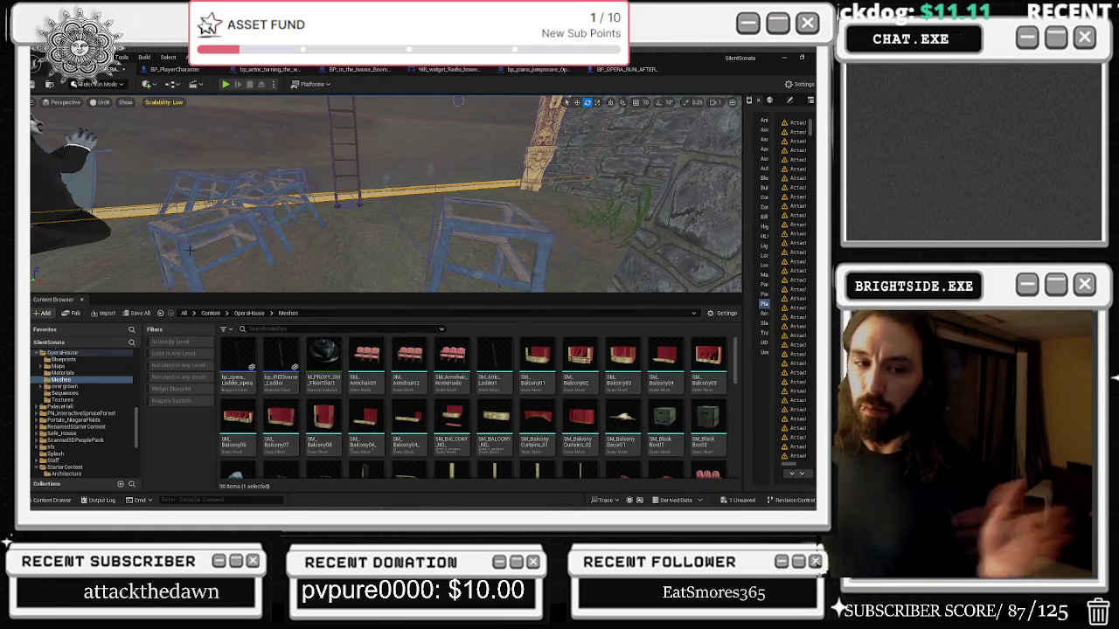
# Fly along the stone wall and pillar past the ladders, then delete the yellow beam object.
pyautogui.moveTo(385, 192)
pyautogui.mouseDown()
pyautogui.moveTo(315, 192)
pyautogui.moveTo(419, 192)
pyautogui.mouseUp()
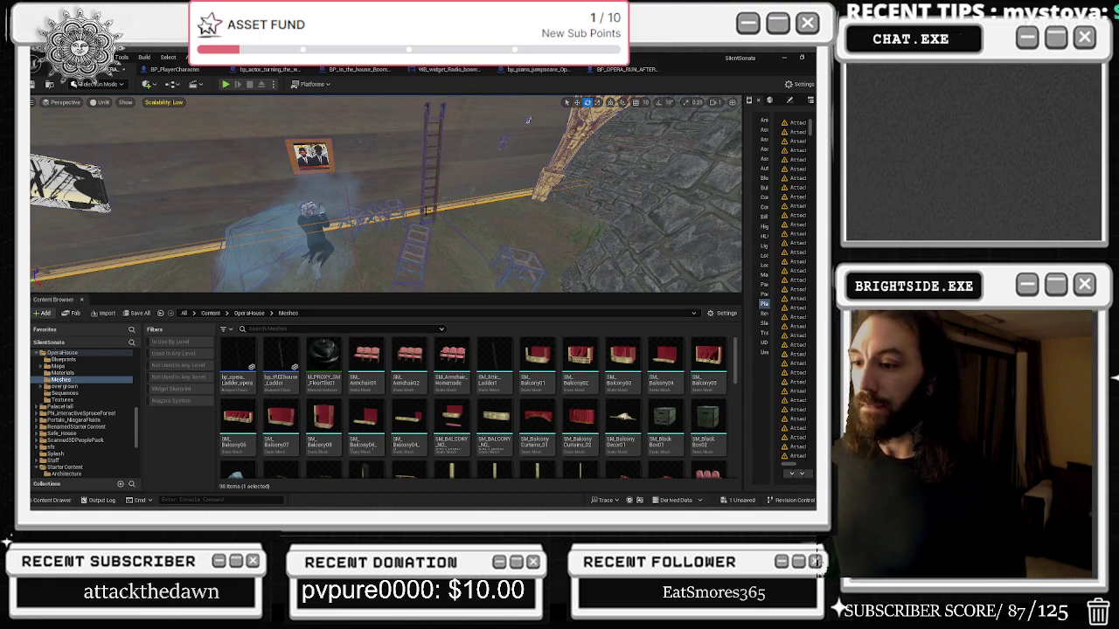
pyautogui.moveTo(528, 120)
pyautogui.mouseDown()
pyautogui.moveTo(456, 184)
pyautogui.moveTo(230, 140)
pyautogui.mouseUp()
pyautogui.press('Delete')
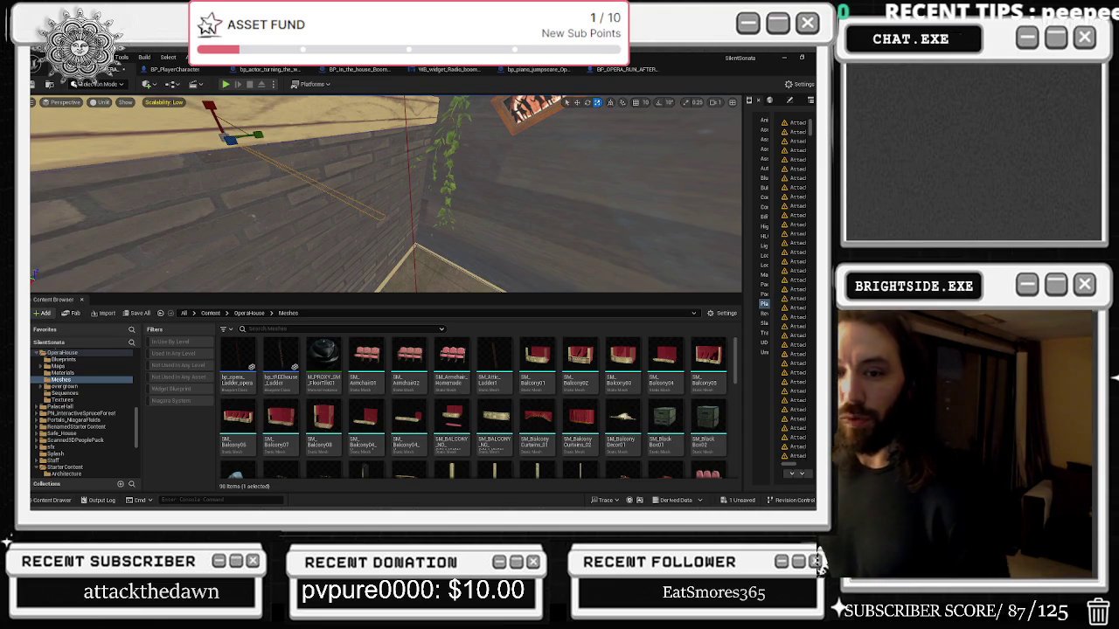
# Select the long yellow beam and slide it along the ceiling.
pyautogui.press('f')
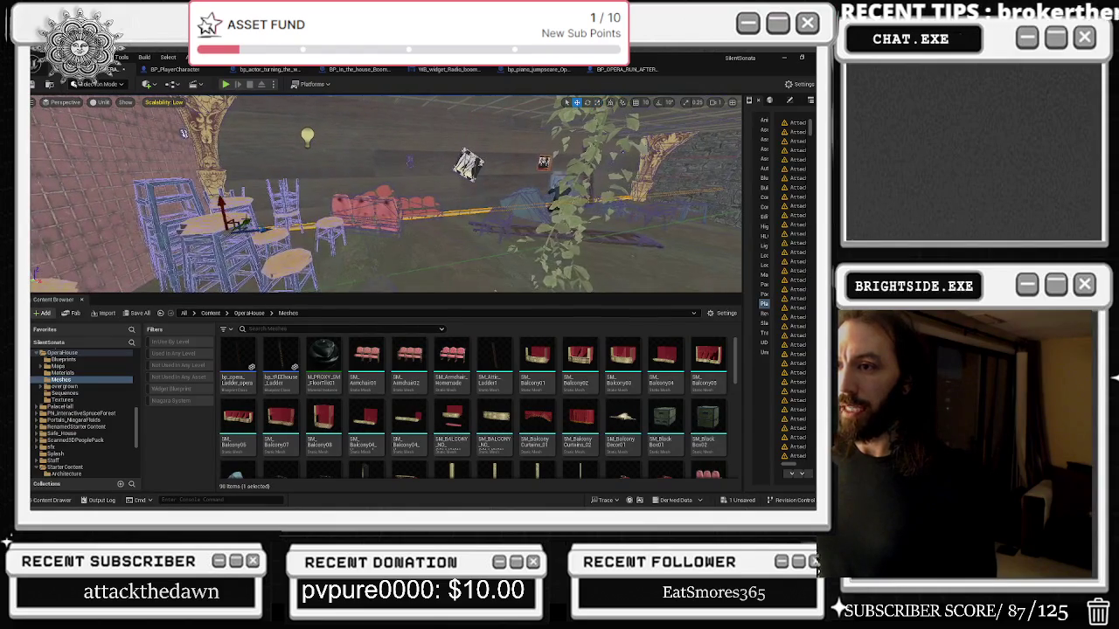
pyautogui.click(319, 225)
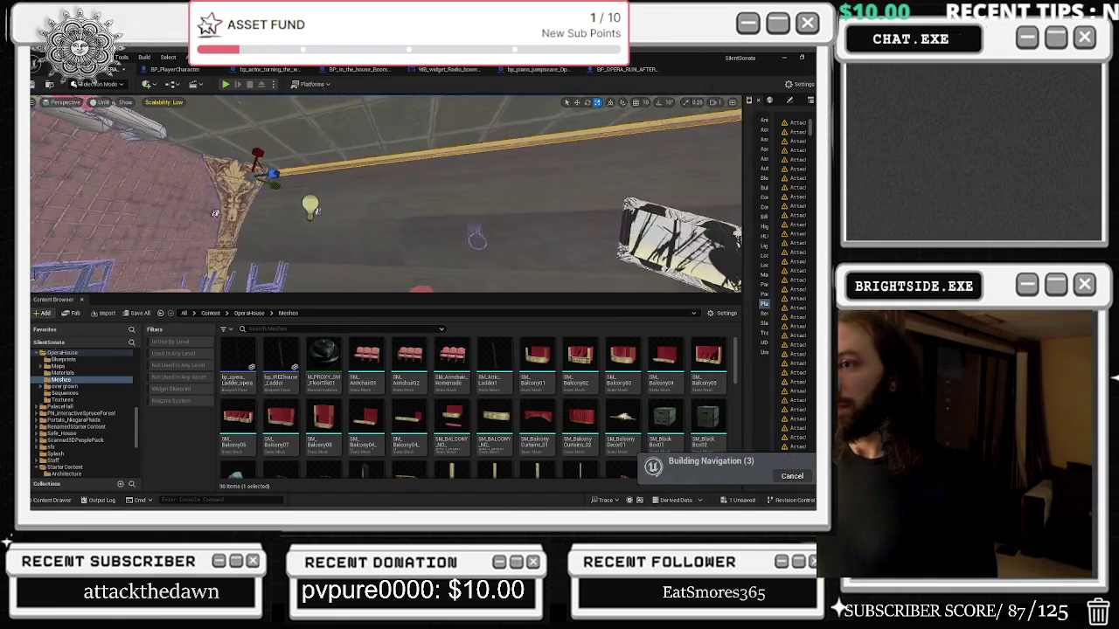
pyautogui.moveTo(483, 178)
pyautogui.mouseDown()
pyautogui.moveTo(170, 126)
pyautogui.moveTo(120, 142)
pyautogui.moveTo(288, 168)
pyautogui.moveTo(513, 167)
pyautogui.moveTo(454, 153)
pyautogui.moveTo(415, 105)
pyautogui.moveTo(380, 188)
pyautogui.mouseUp()
pyautogui.moveTo(287, 129)
pyautogui.mouseDown()
pyautogui.moveTo(649, 278)
pyautogui.moveTo(605, 267)
pyautogui.mouseUp()
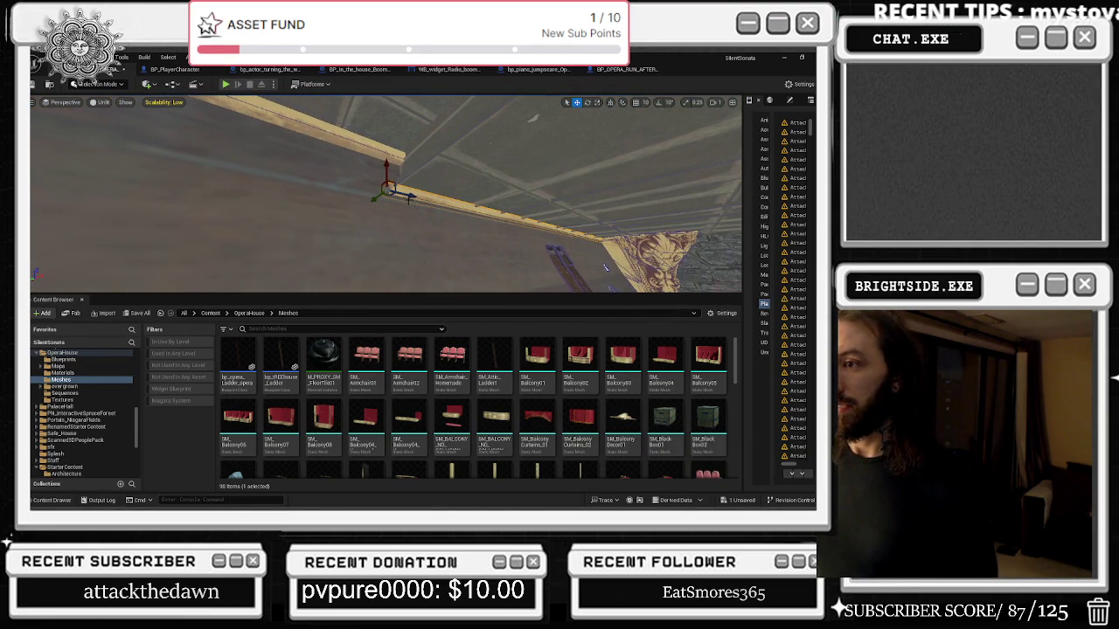
# Rotate the beam about -90 degrees so it lies along the ceiling.
pyautogui.press('e')
pyautogui.moveTo(366, 216); pyautogui.dragTo(393, 180)
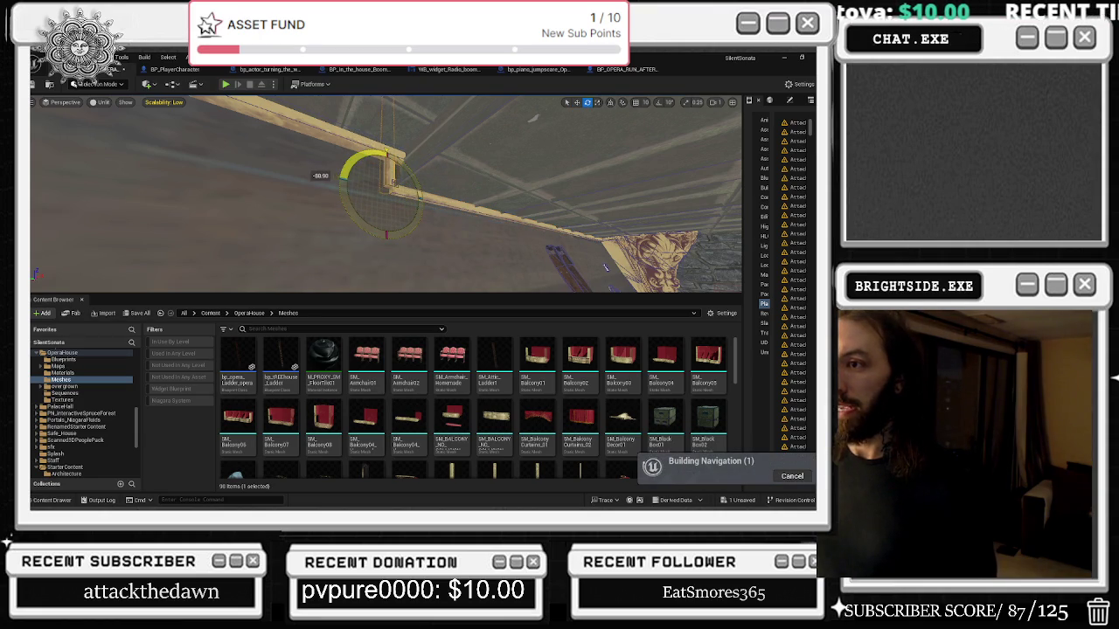
pyautogui.press('r')
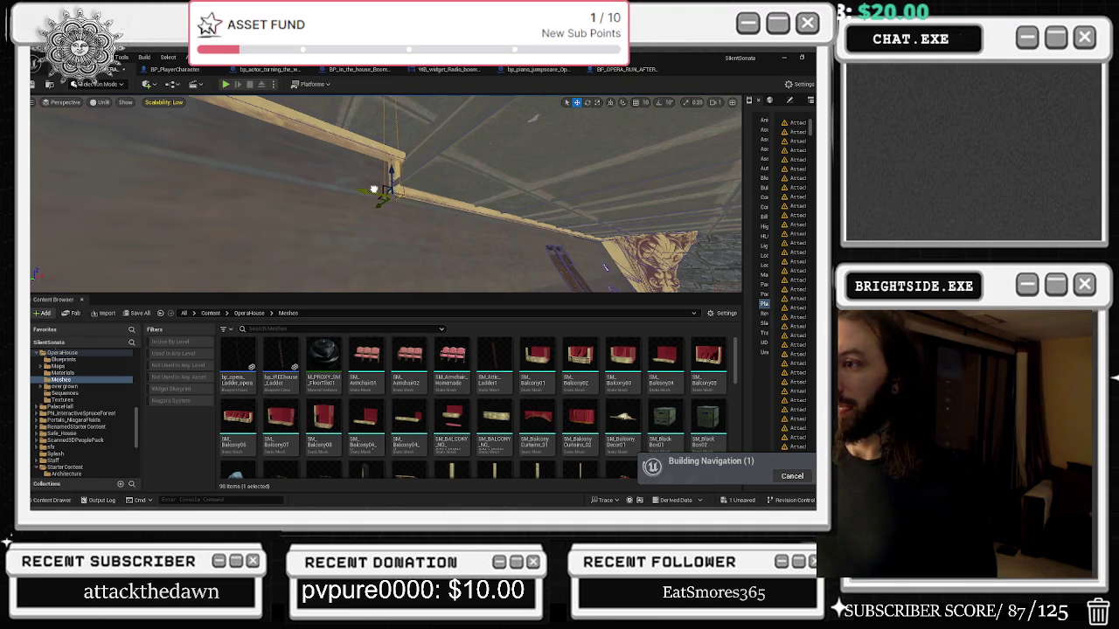
pyautogui.moveTo(384, 189); pyautogui.dragTo(381, 191)
pyautogui.press('r')
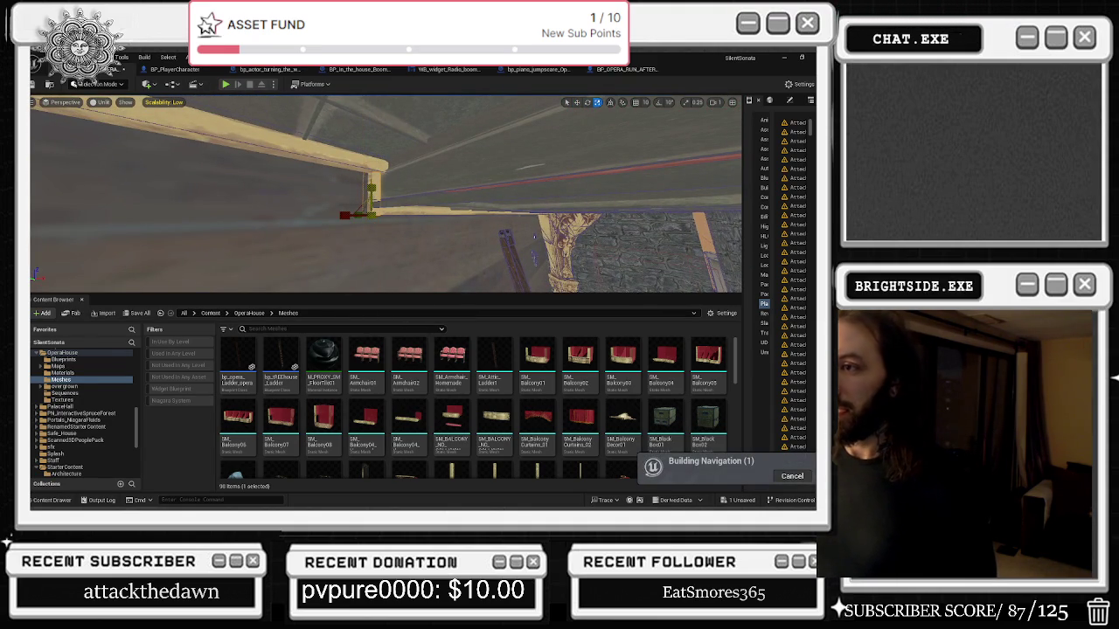
pyautogui.moveTo(375, 211); pyautogui.dragTo(375, 210)
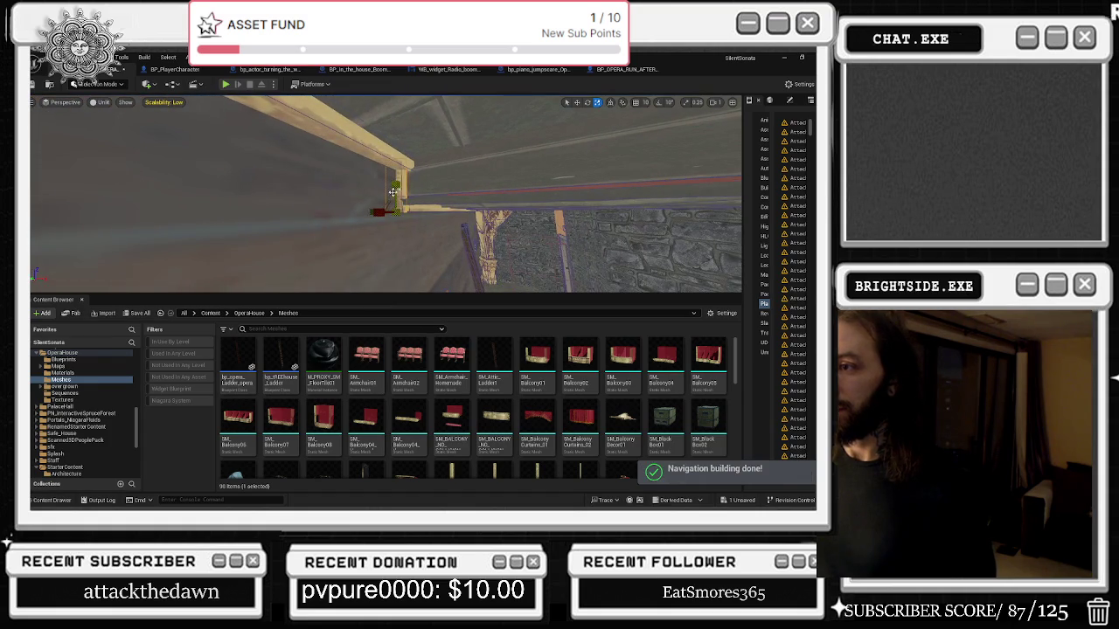
pyautogui.press('w')
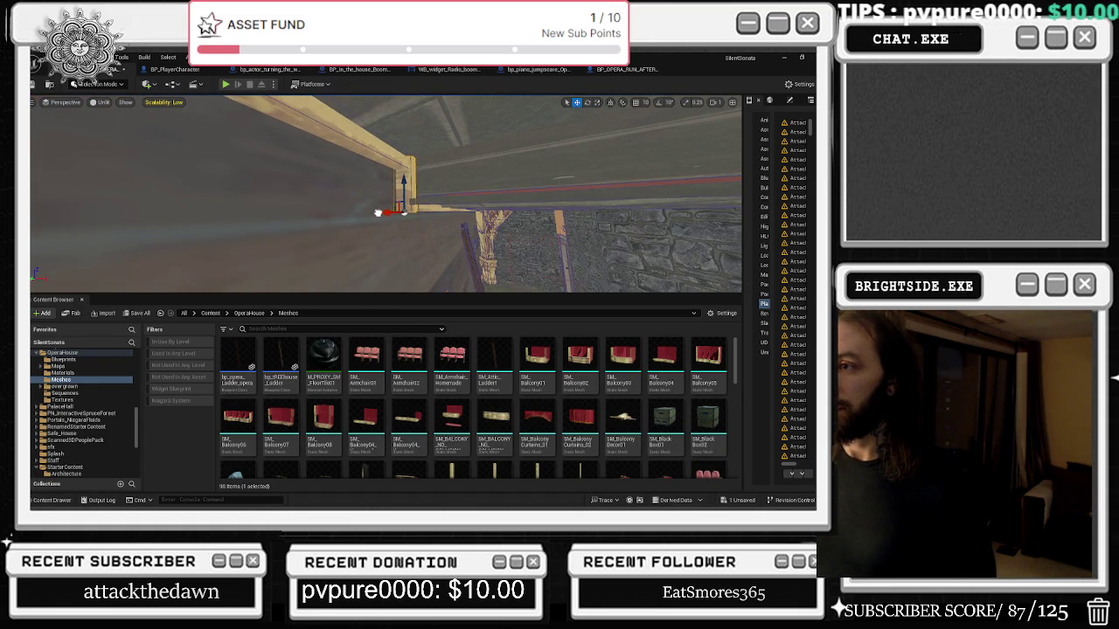
pyautogui.moveTo(375, 211); pyautogui.dragTo(375, 210)
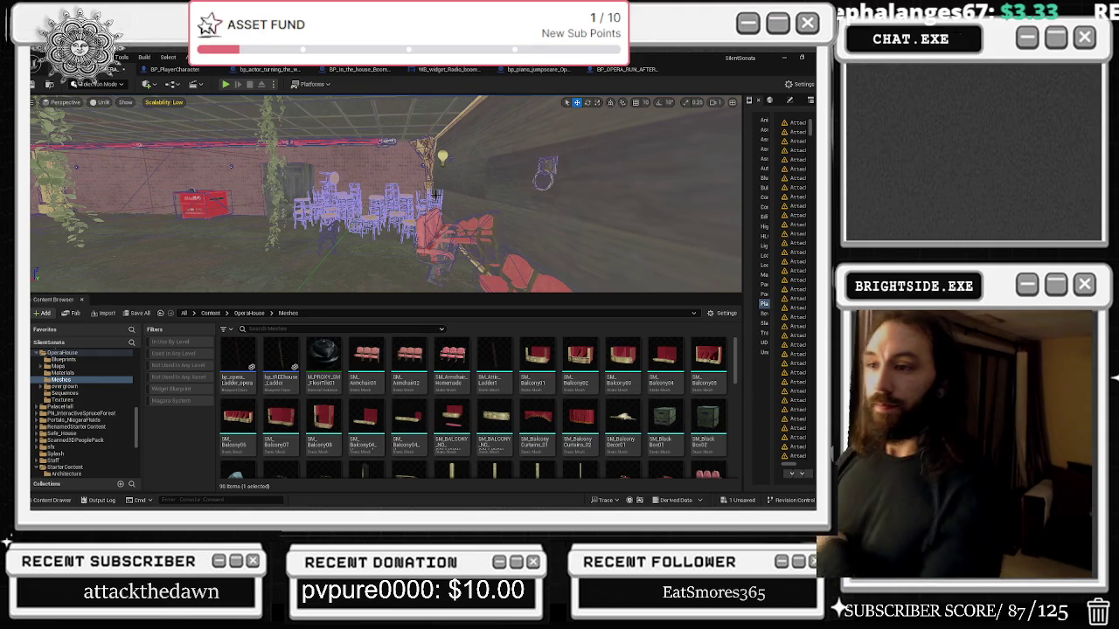
# Scroll through the opera house Meshes folder in the Content Browser.
pyautogui.moveTo(558, 151)
pyautogui.mouseDown()
pyautogui.moveTo(489, 184)
pyautogui.moveTo(536, 211)
pyautogui.moveTo(300, 122)
pyautogui.moveTo(570, 280)
pyautogui.mouseUp()
pyautogui.scroll(-3, 666, 380)
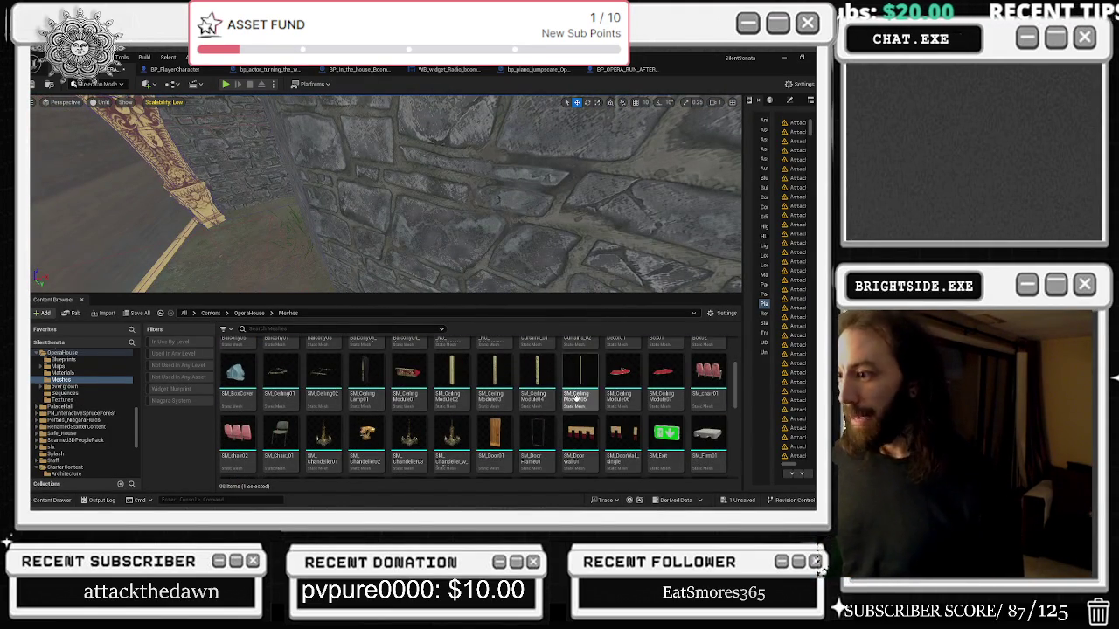
pyautogui.scroll(-3, 664, 389)
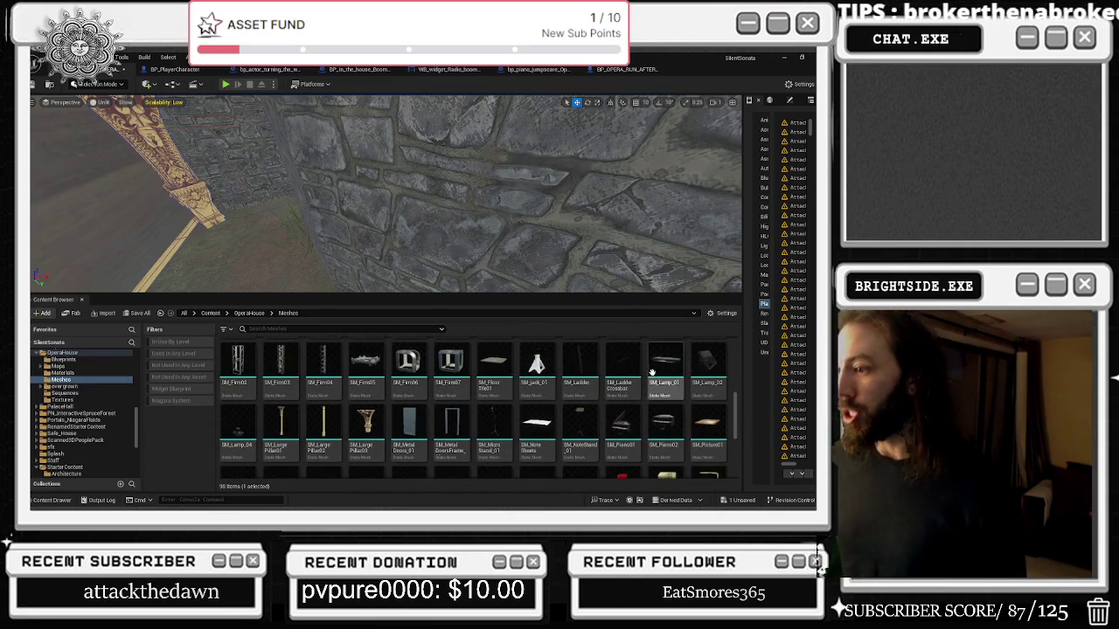
pyautogui.scroll(-5, 651, 372)
pyautogui.scroll(-2, 568, 397)
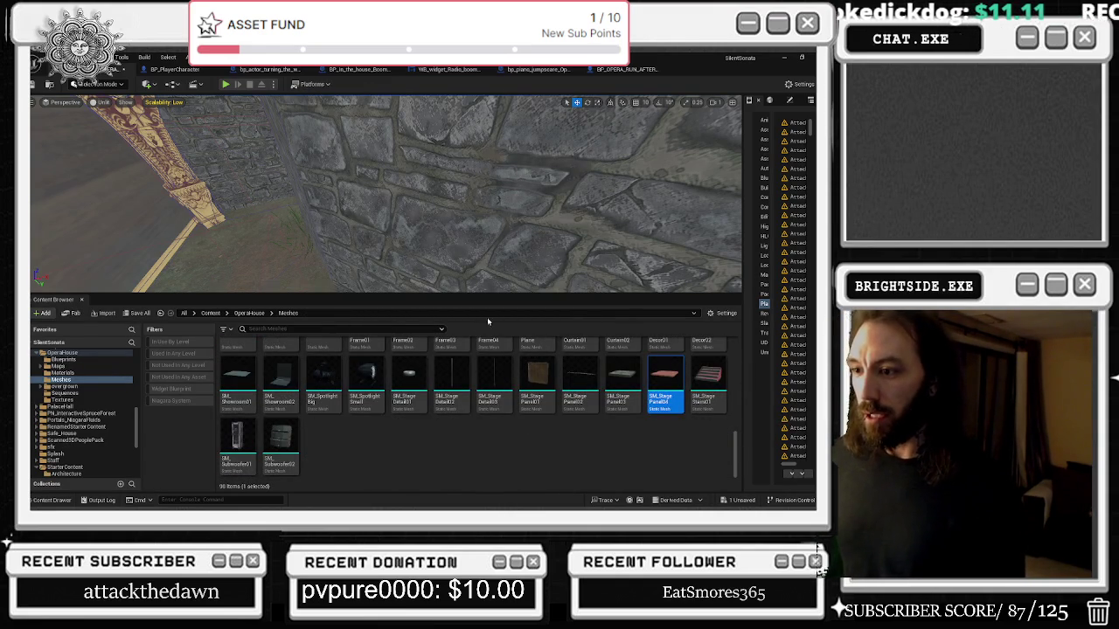
pyautogui.scroll(2, 446, 400)
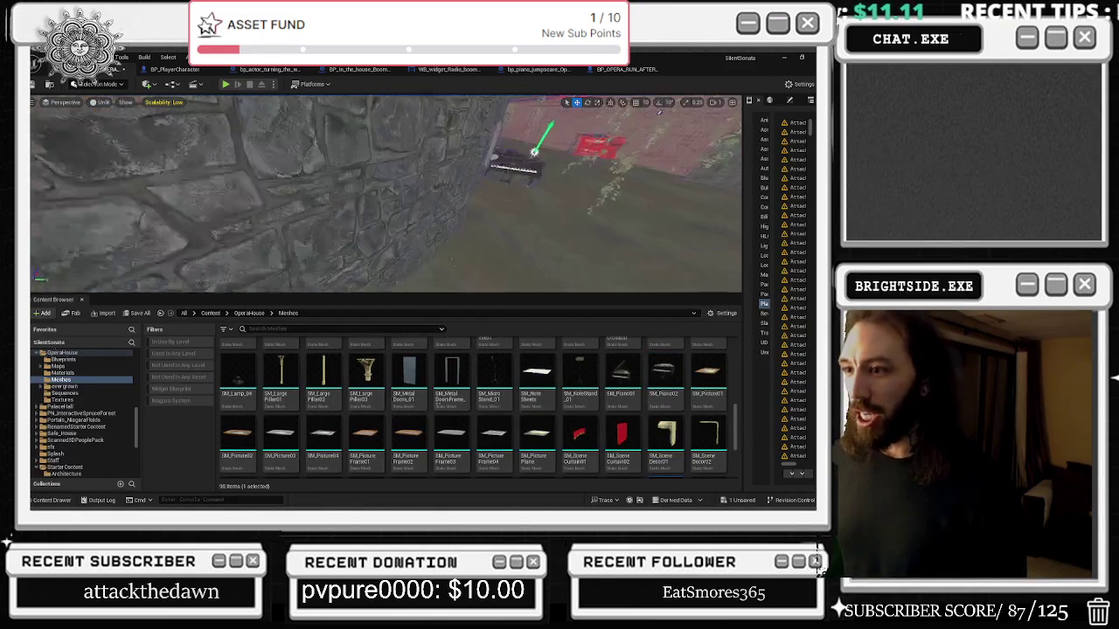
# Fly down the corridor and stairs to the red wall and tilt the flat panel about -7.42 degrees.
pyautogui.press('w')
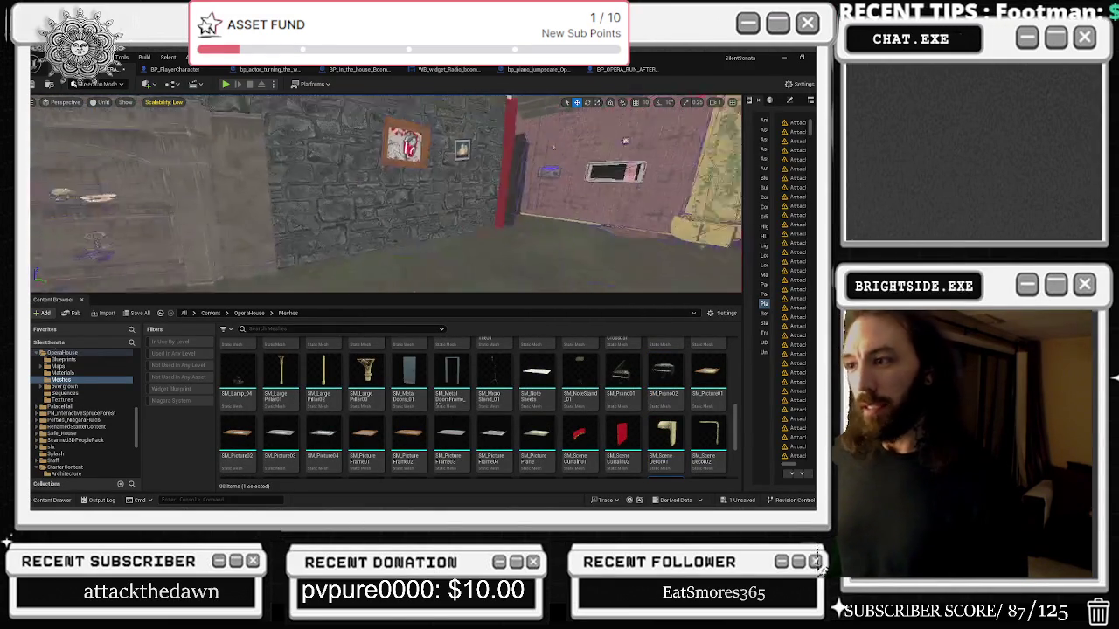
pyautogui.press('f')
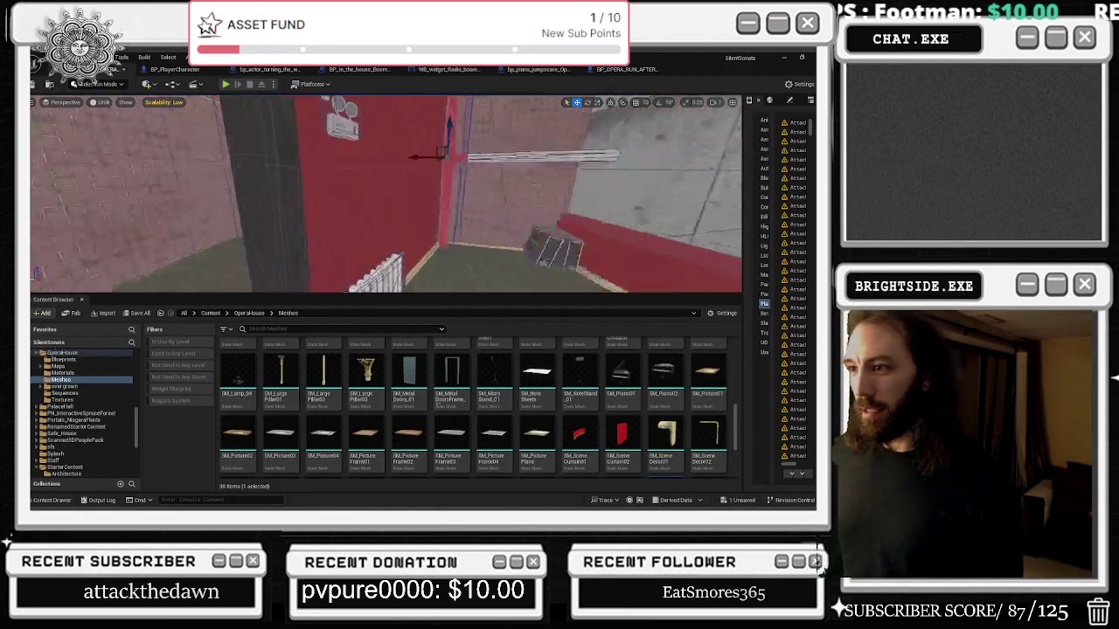
pyautogui.press('w')
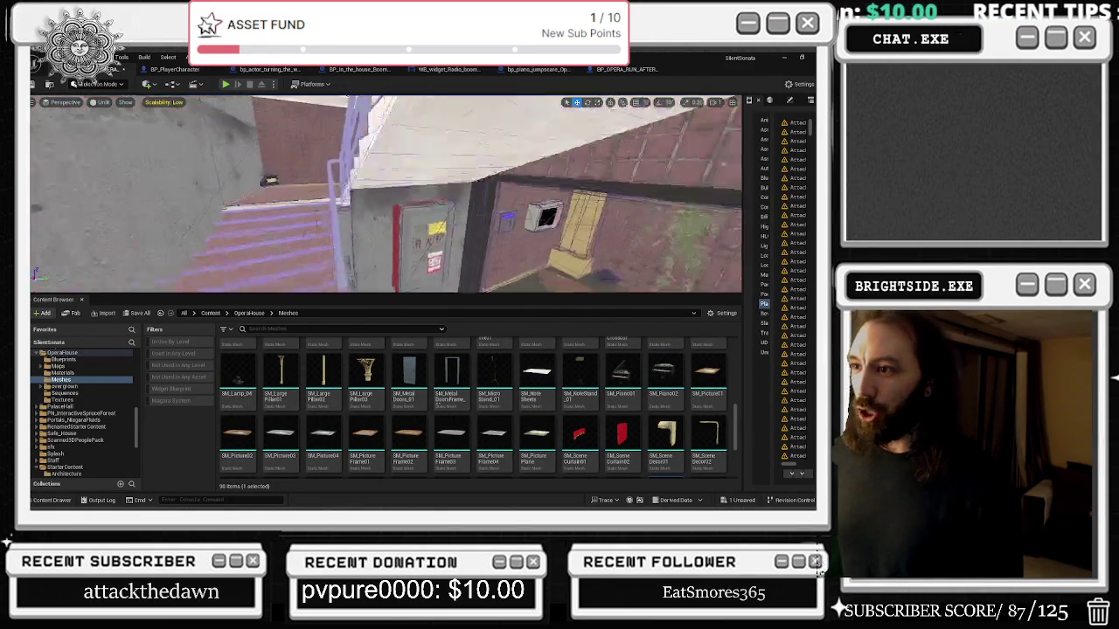
pyautogui.press('w')
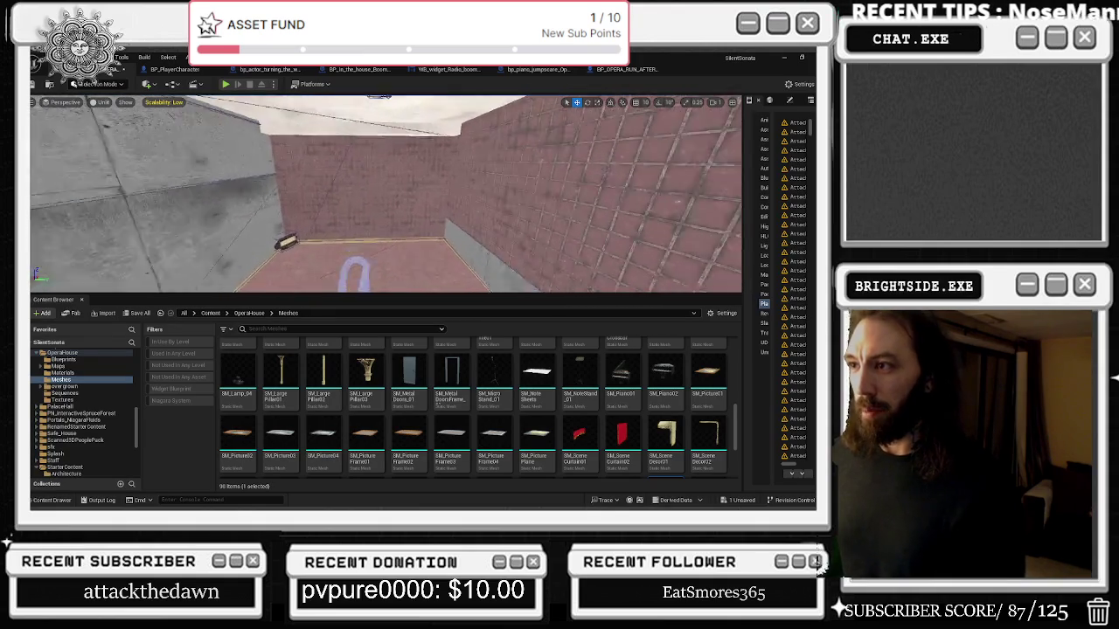
pyautogui.press('f')
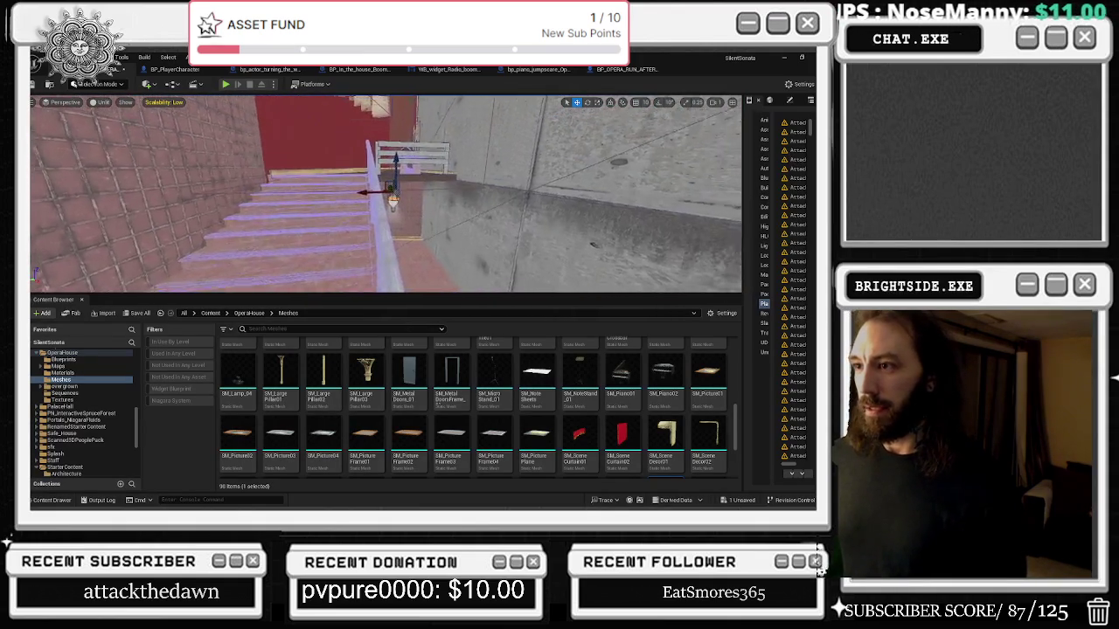
pyautogui.press('w')
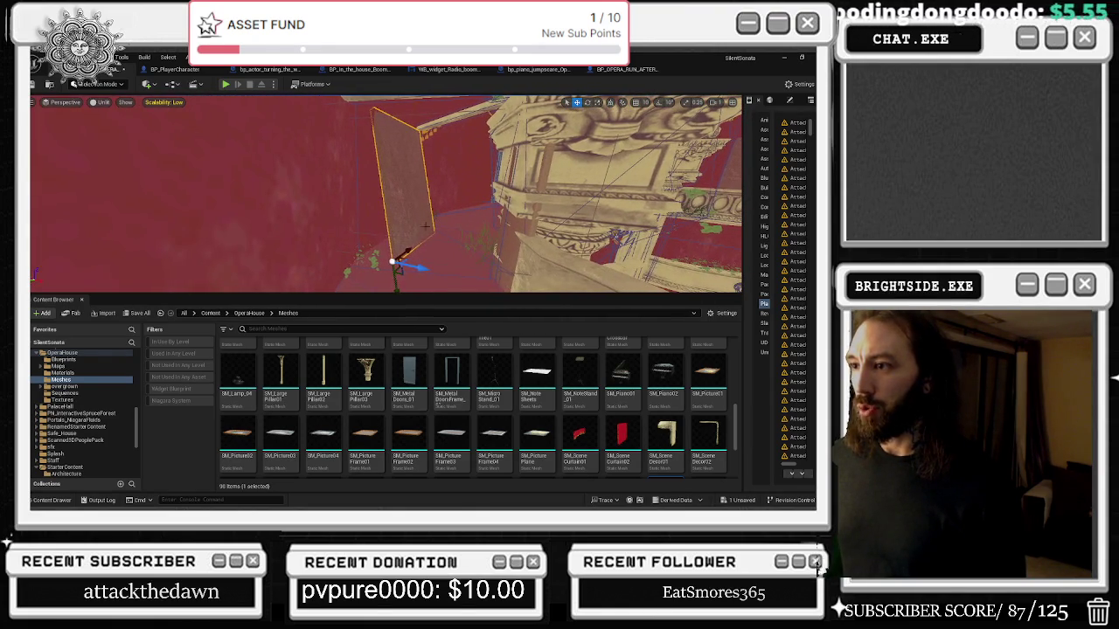
pyautogui.moveTo(422, 240); pyautogui.dragTo(423, 248)
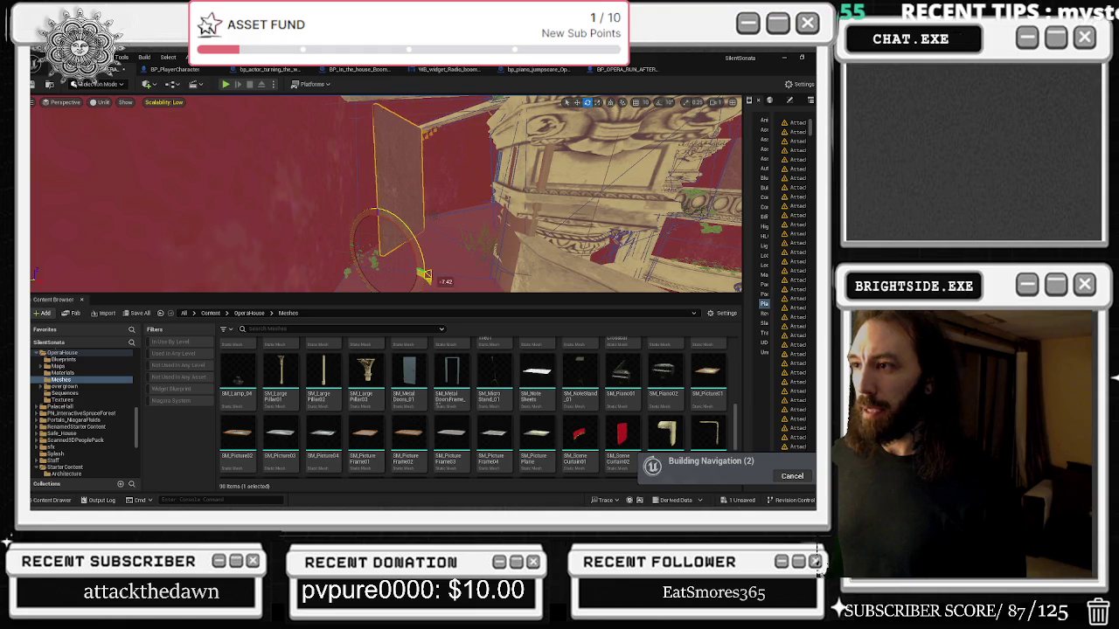
# Orbit the viewport out over the auditorium to show the curtains and floor.
pyautogui.moveTo(422, 273); pyautogui.dragTo(337, 234)
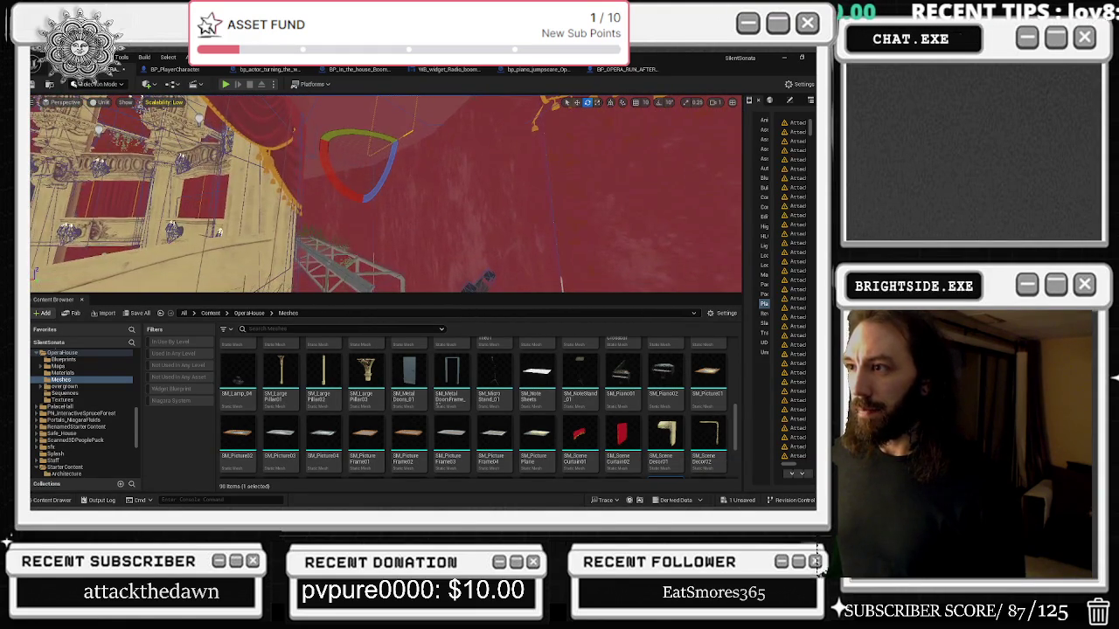
pyautogui.moveTo(435, 216)
pyautogui.mouseDown()
pyautogui.moveTo(407, 235)
pyautogui.moveTo(260, 187)
pyautogui.mouseUp()
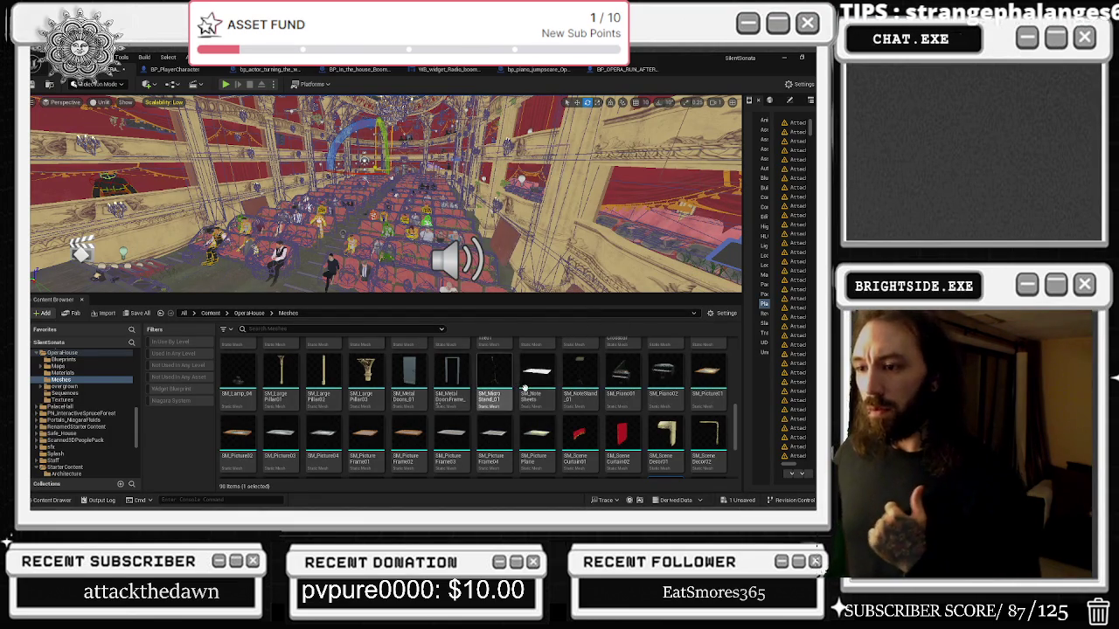
# Browse the sources panel to the OperaHouse Maps folder via Sequences.
pyautogui.scroll(-1, 497, 385)
pyautogui.scroll(-2, 666, 426)
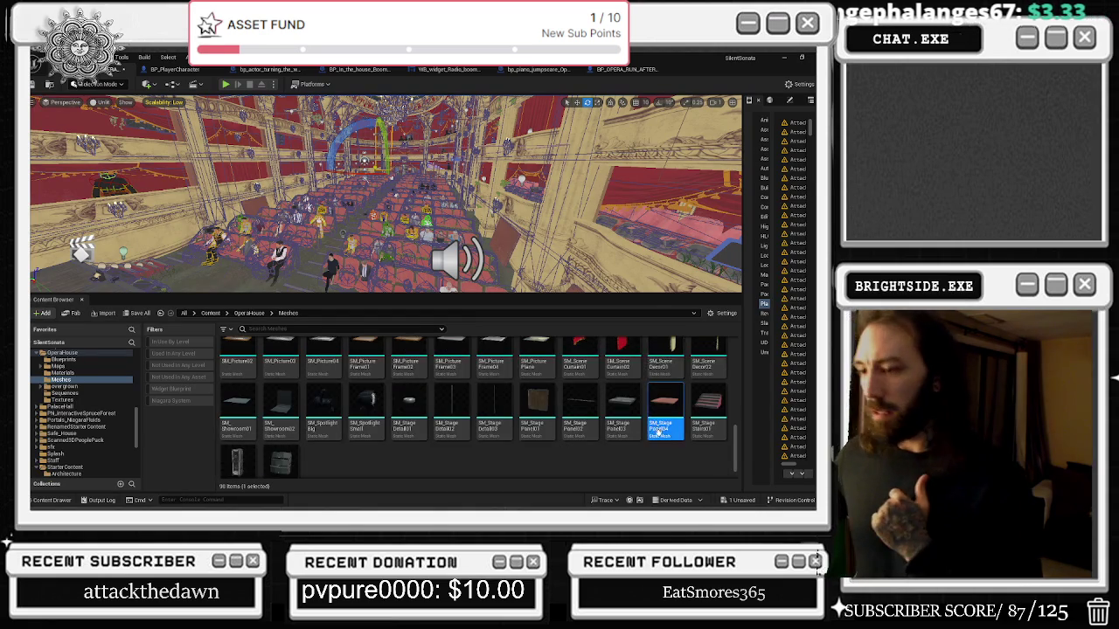
pyautogui.scroll(5, 323, 412)
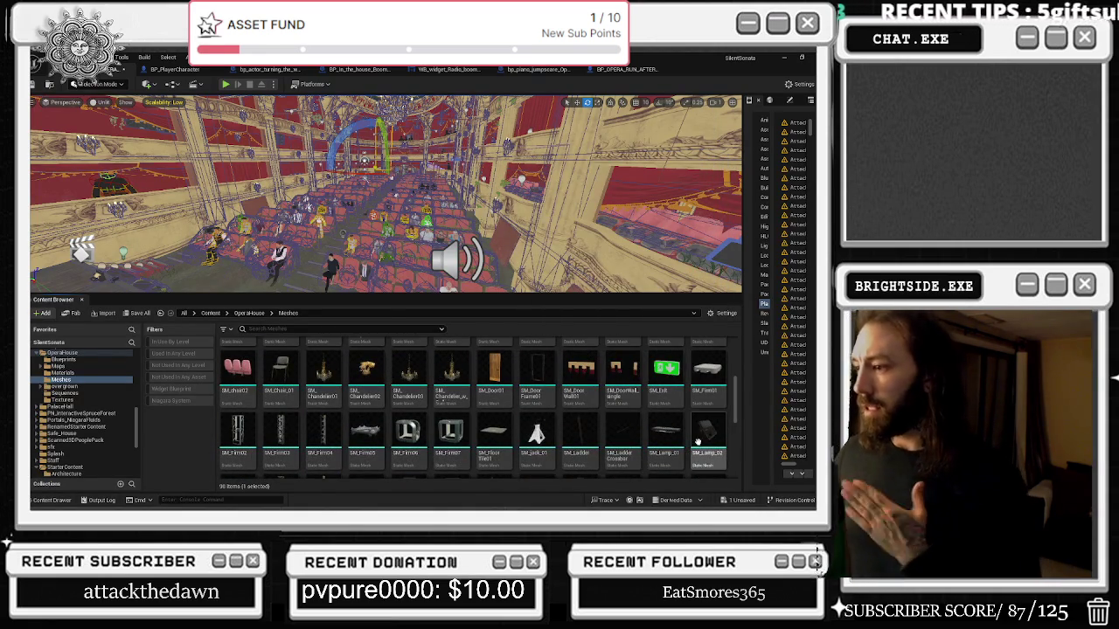
pyautogui.scroll(3, 433, 353)
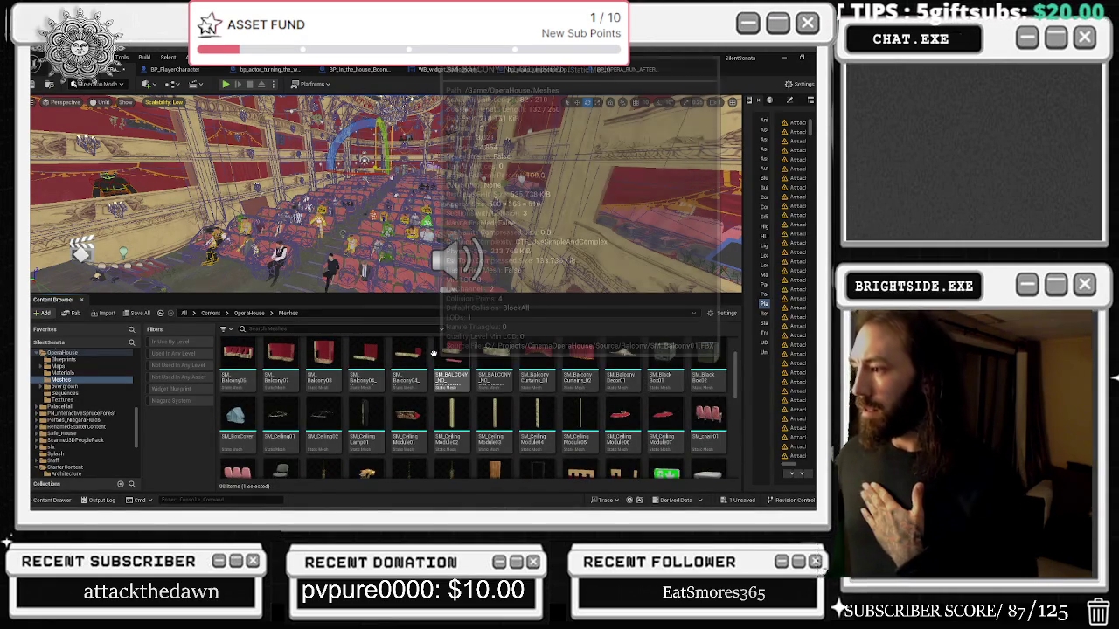
pyautogui.scroll(2, 551, 385)
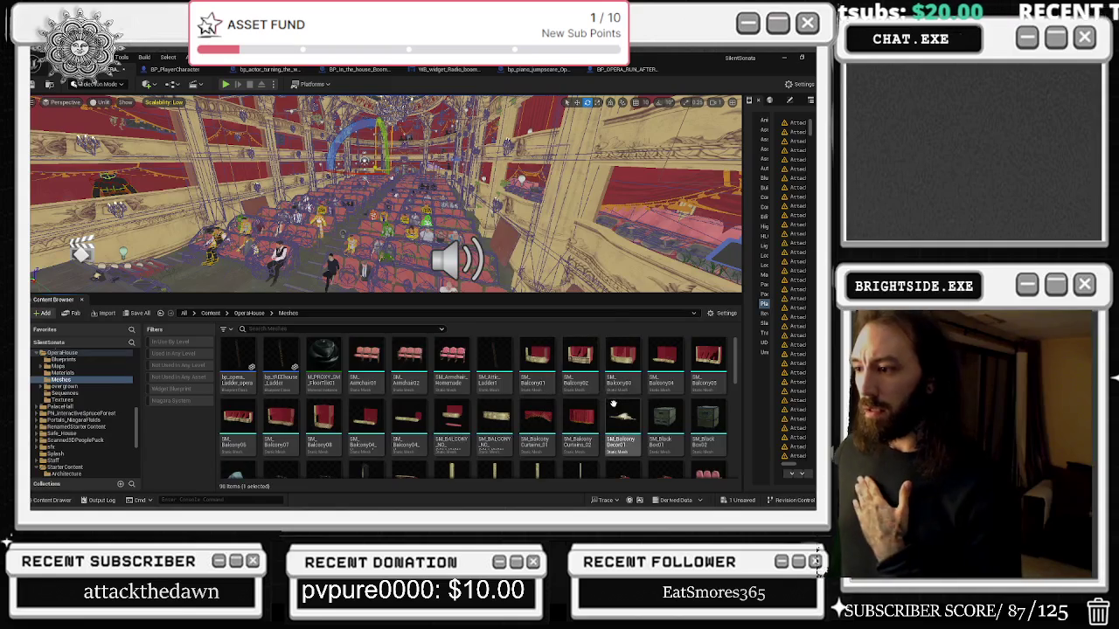
pyautogui.click(86, 393)
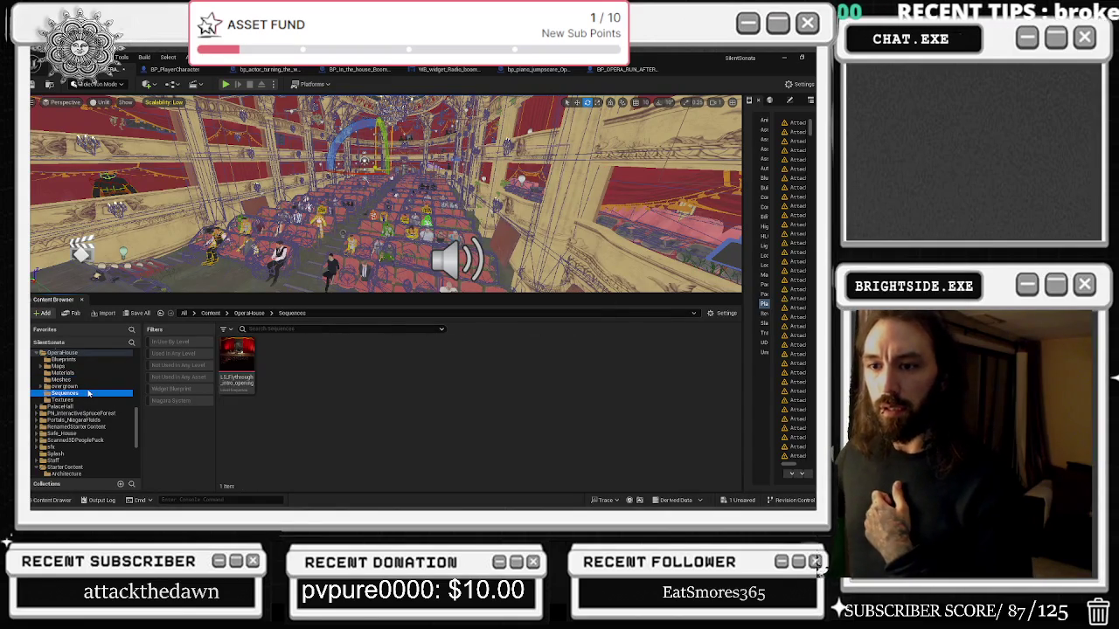
pyautogui.click(78, 368)
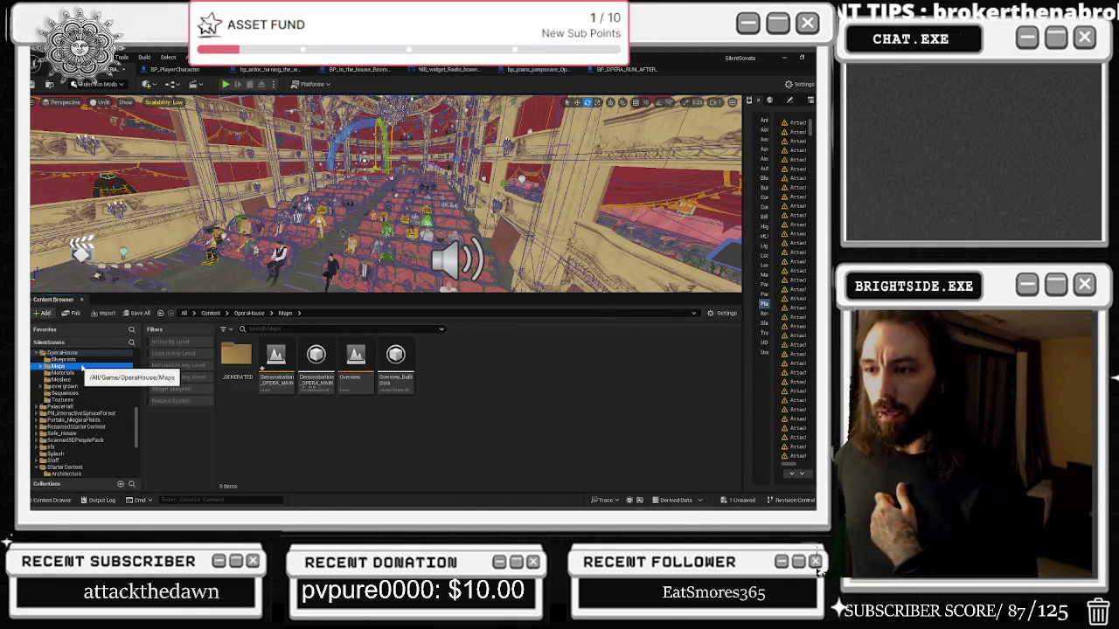
# Collapse the SilentSonata project folder tree in the sources panel.
pyautogui.scroll(5, 74, 374)
pyautogui.scroll(10, 74, 374)
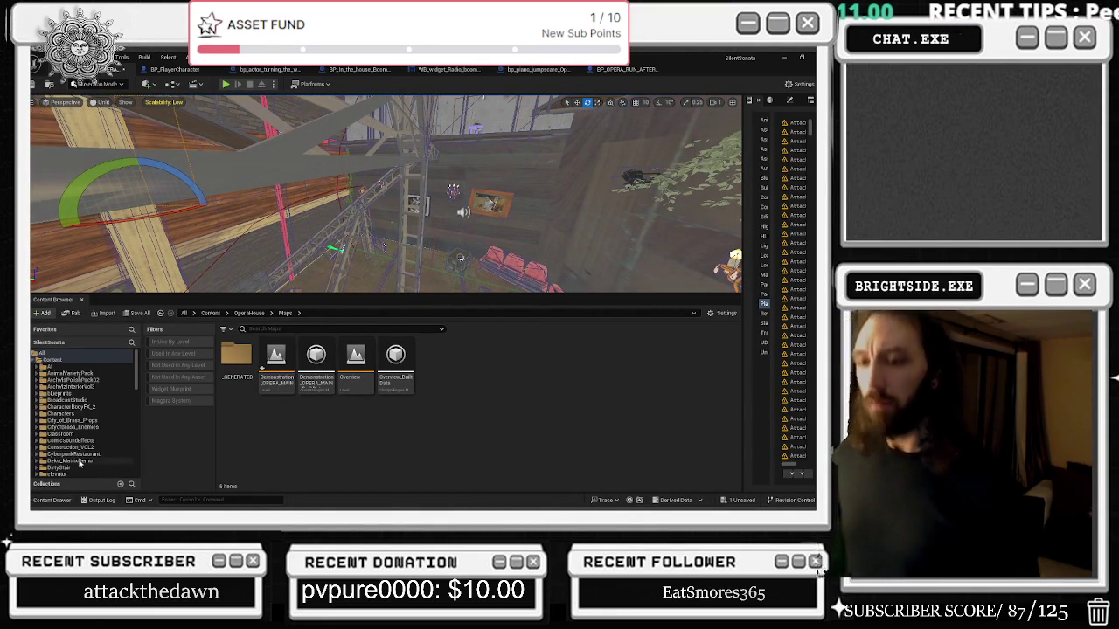
pyautogui.click(33, 342)
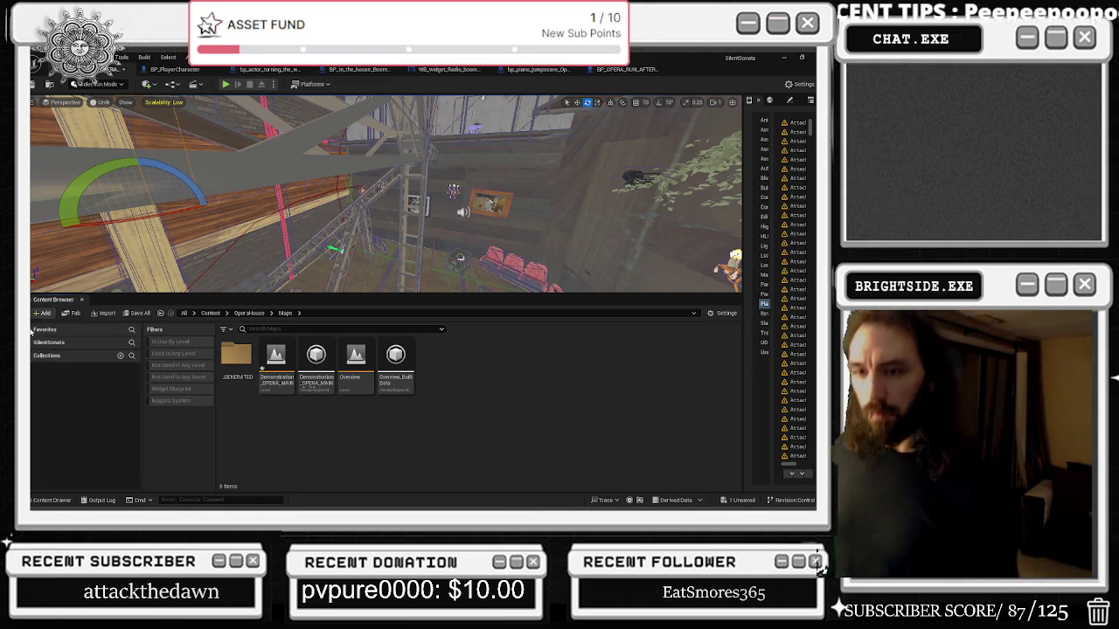
# Open the Maps_HouseProject_BASIC level from Favorites > HouseProject > Maps_HouseProject.
pyautogui.click(33, 330)
pyautogui.click(44, 347)
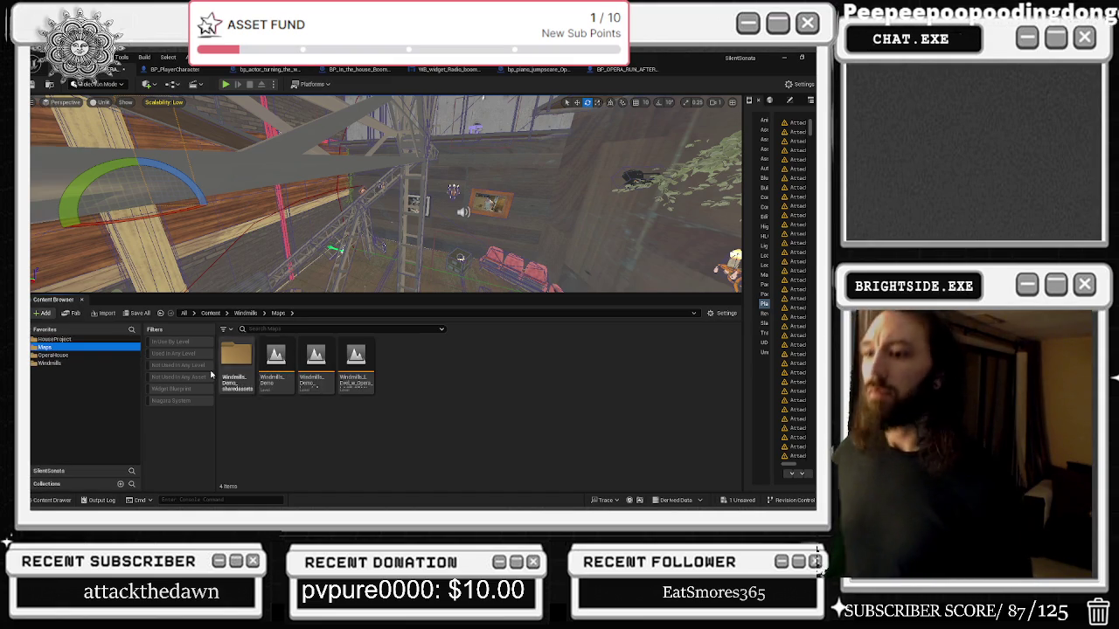
pyautogui.click(75, 340)
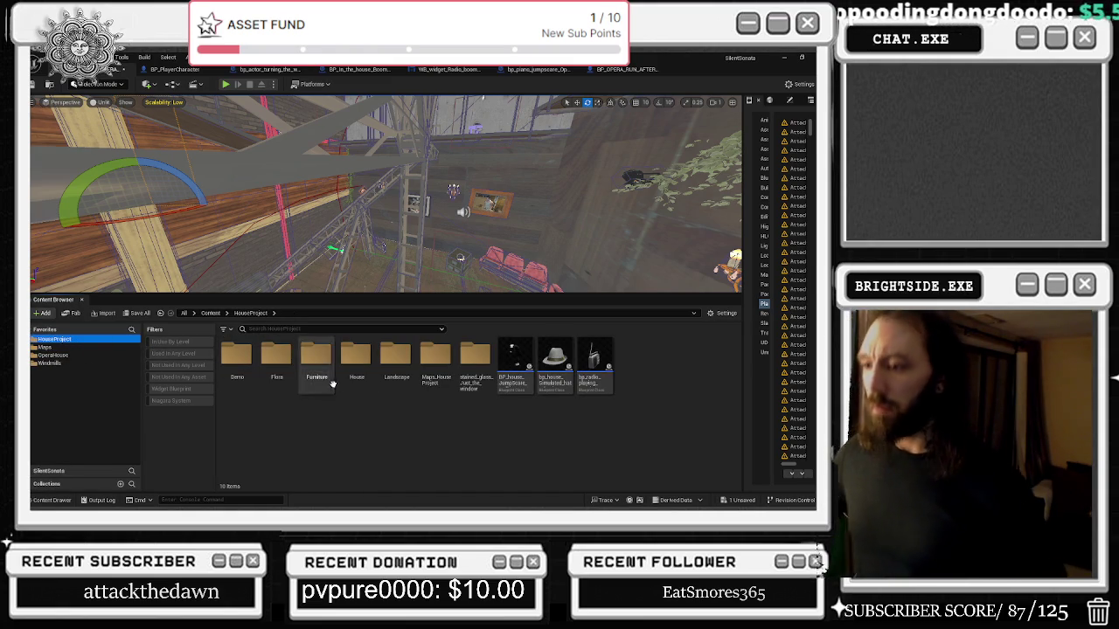
pyautogui.click(436, 360)
pyautogui.doubleClick(436, 361)
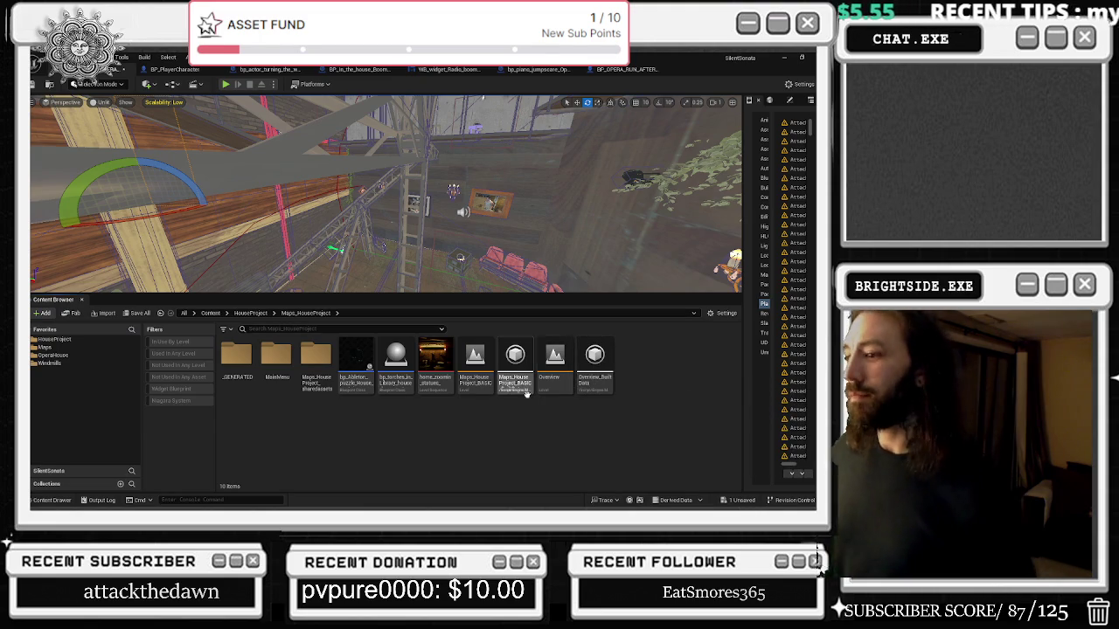
pyautogui.click(482, 376)
pyautogui.click(476, 379)
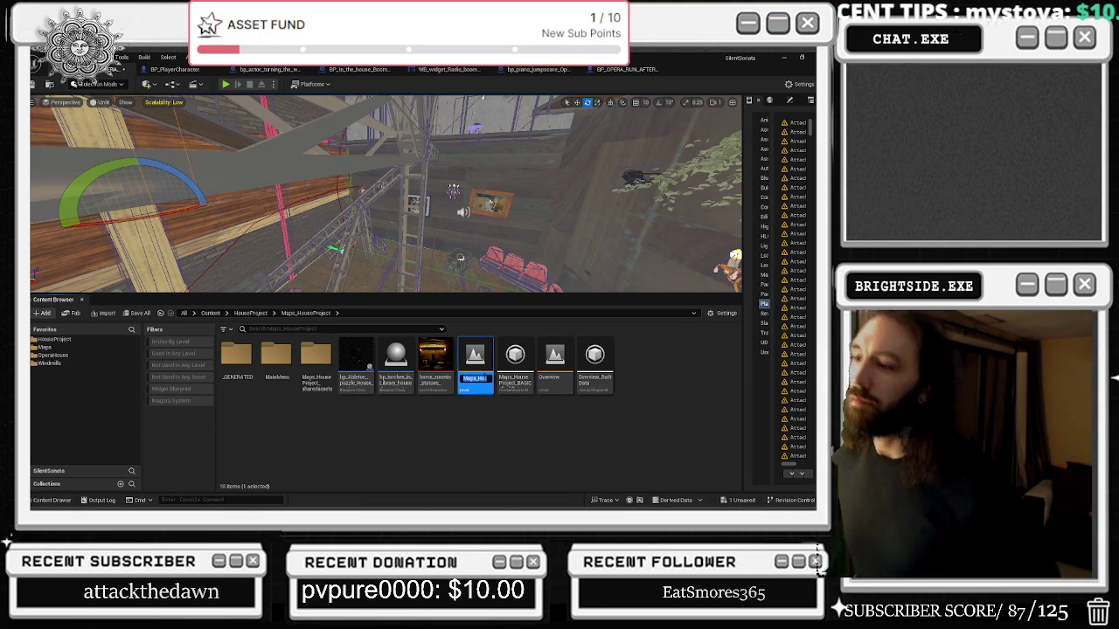
pyautogui.doubleClick(480, 356)
# Save the current level and start a Play-In-Editor session.
pyautogui.click(467, 402)
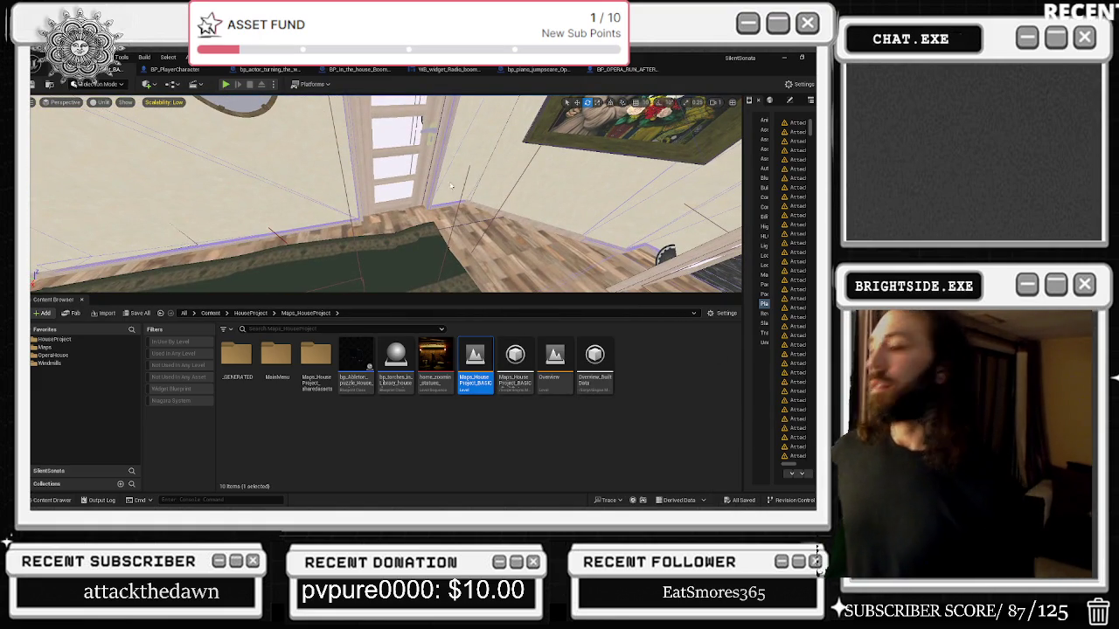
pyautogui.click(227, 85)
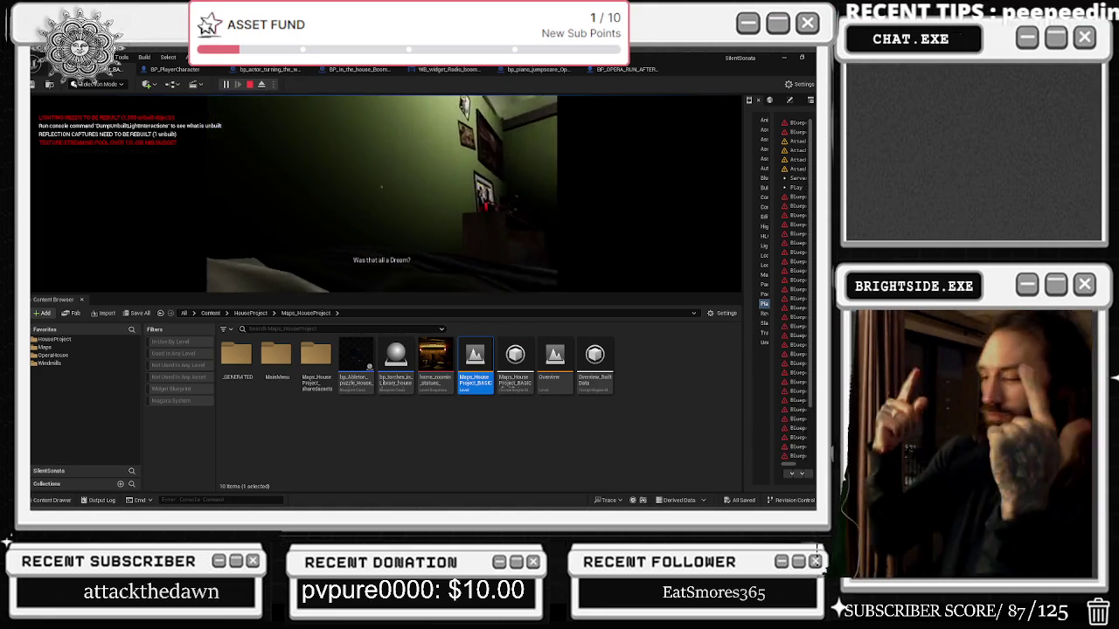
pyautogui.hotkey('alt', 'Tab')
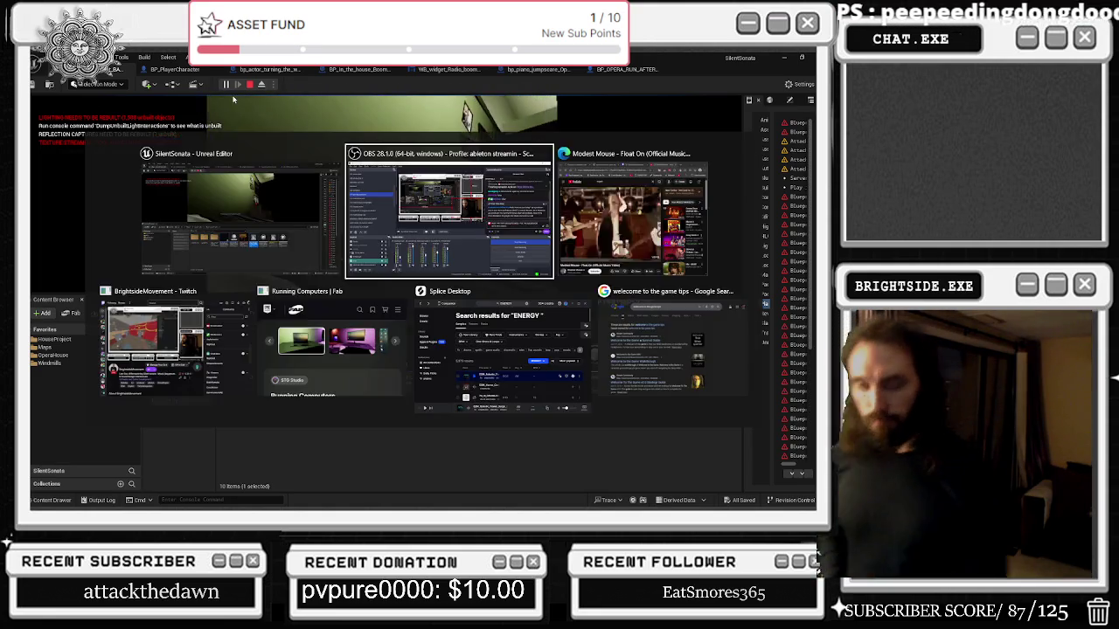
# Glance at the YouTube window, then return to the game and regain view control.
pyautogui.hotkey('alt', 'Tab')
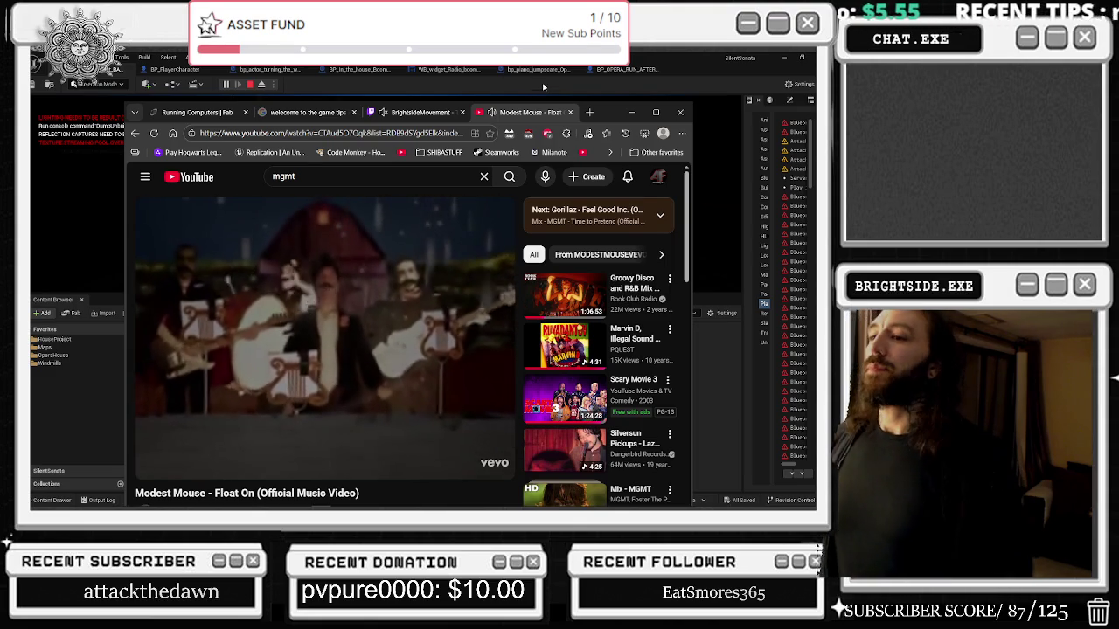
pyautogui.click(541, 90)
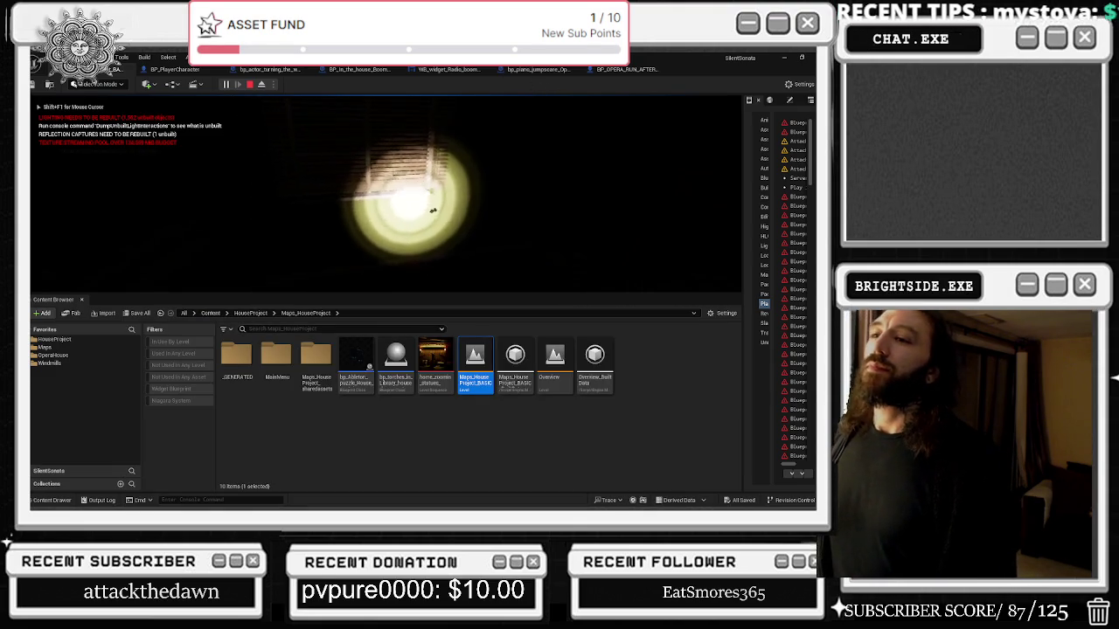
pyautogui.hotkey('alt', 'Tab')
pyautogui.click(48, 300)
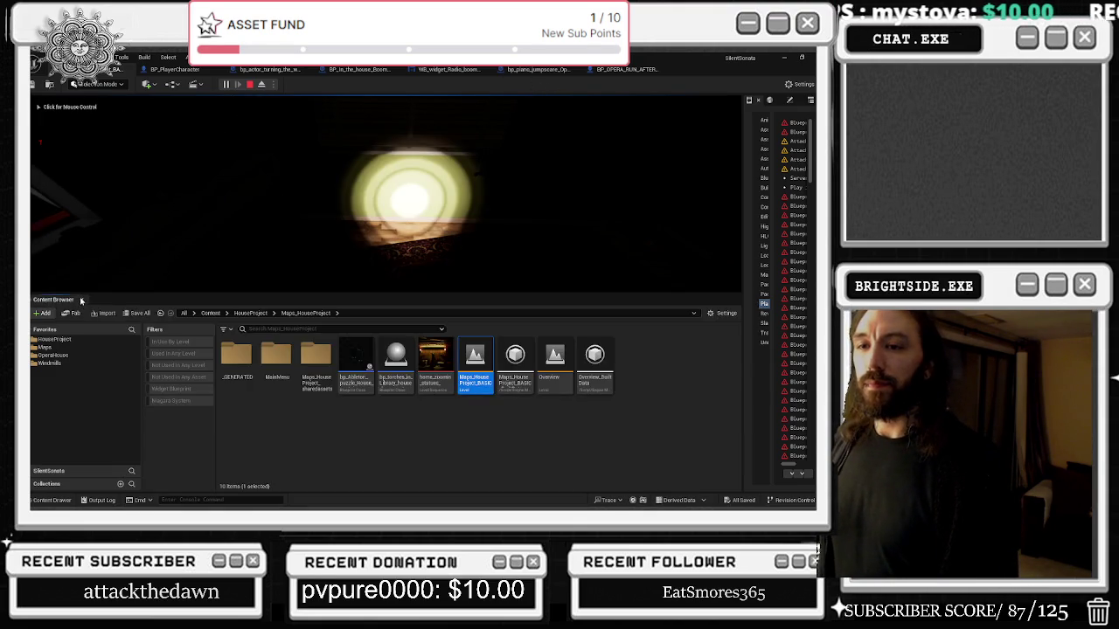
pyautogui.click(262, 218)
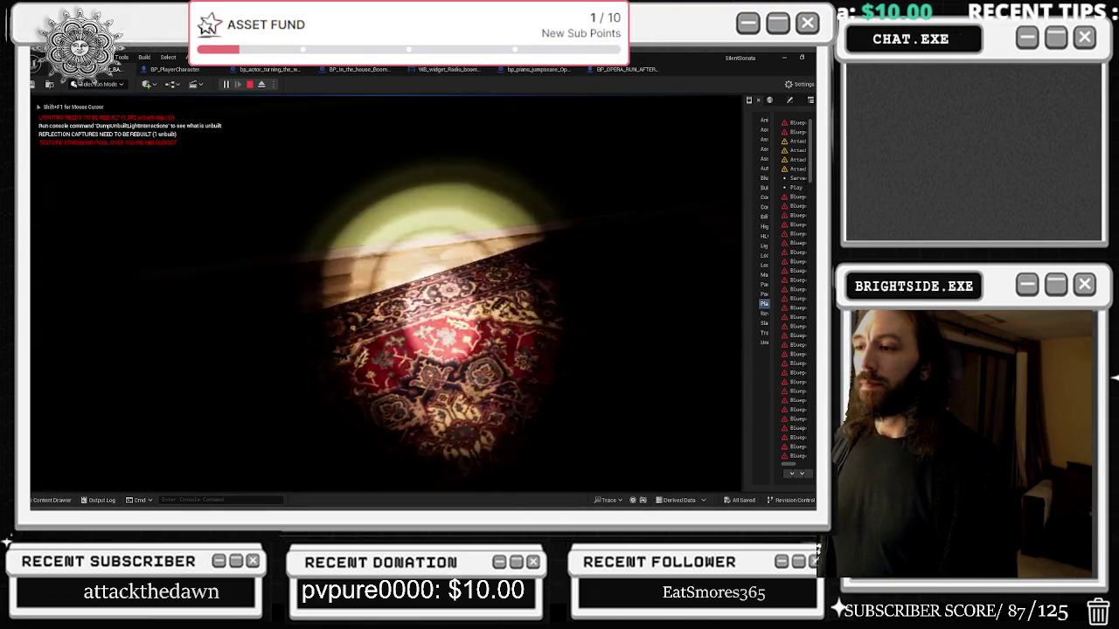
# Check the system volume, pause the Modest Mouse video, and return to Unreal.
pyautogui.hotkey('alt', 'Tab')
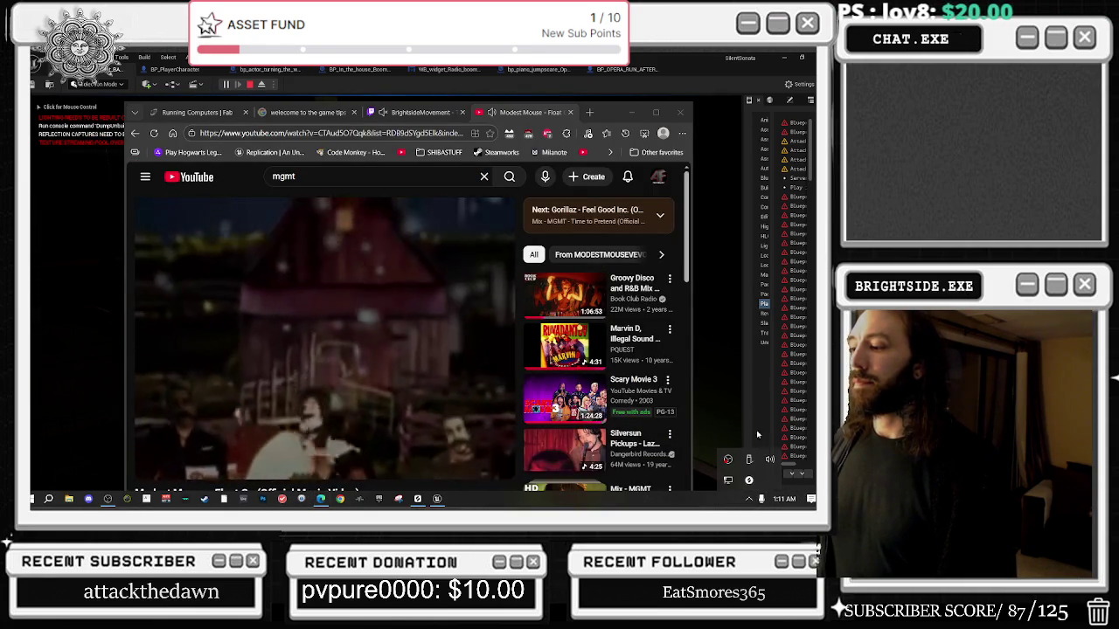
pyautogui.click(762, 499)
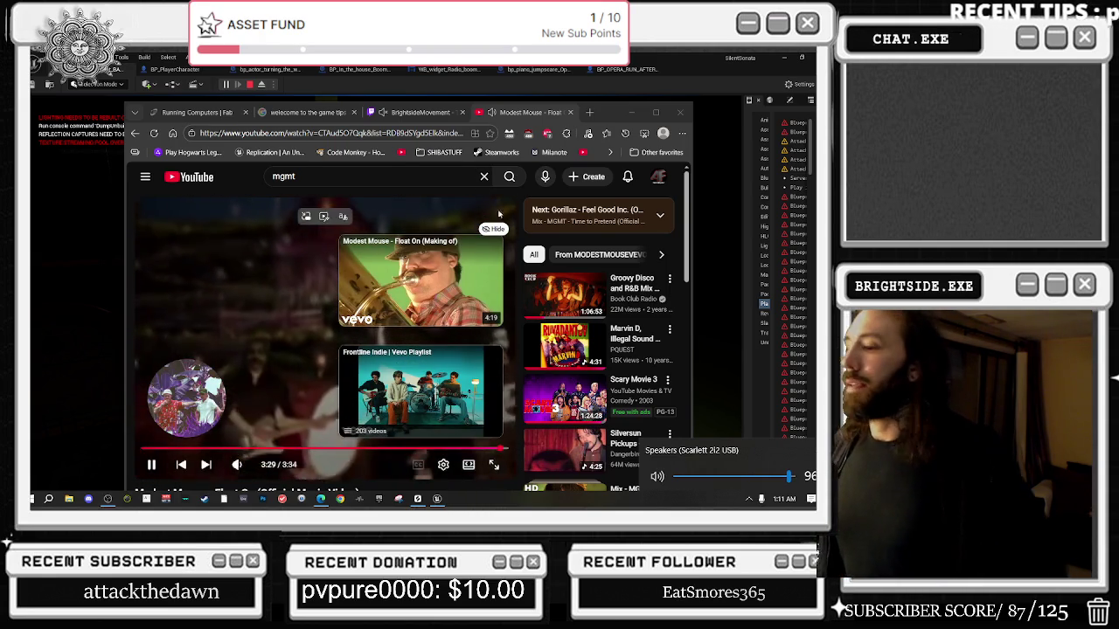
pyautogui.click(325, 249)
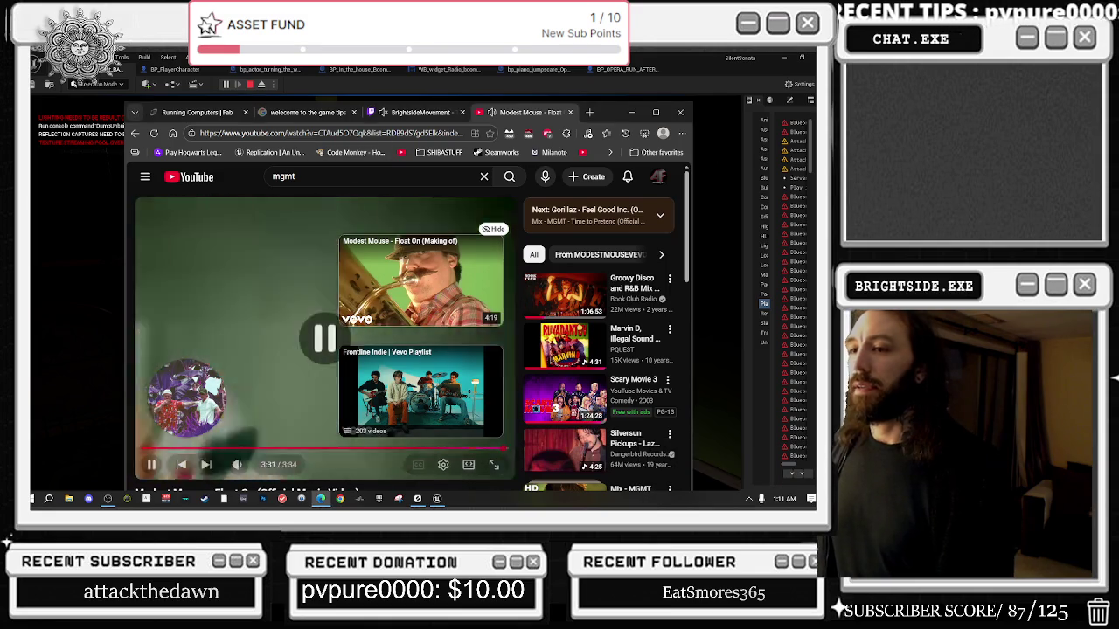
pyautogui.hotkey('alt', 'Tab')
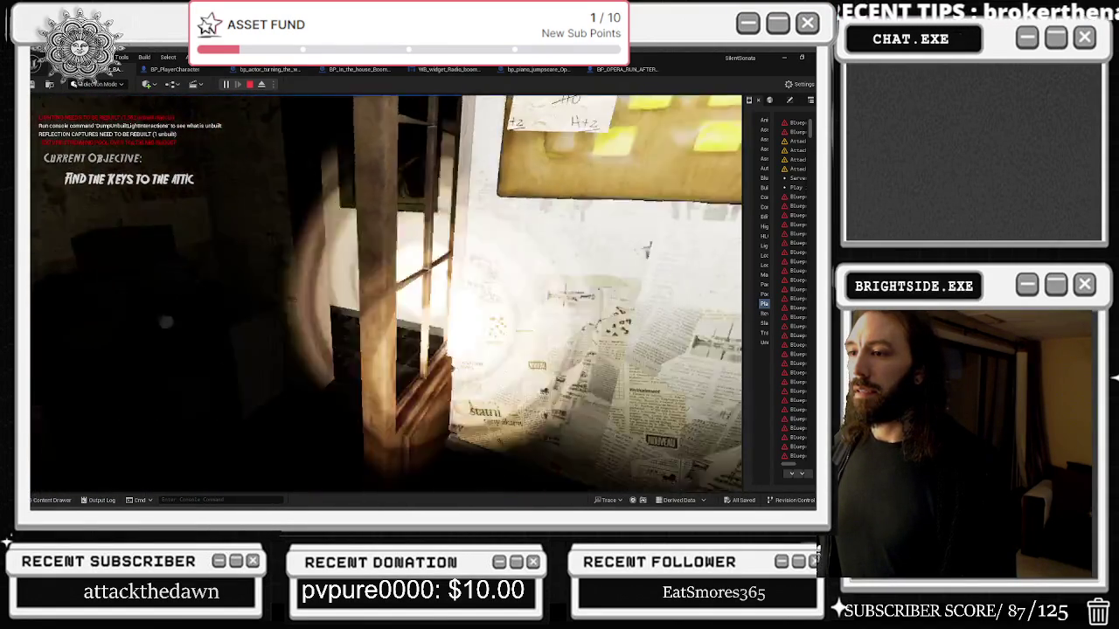
# Eject to a free camera and delete the room's table and props.
pyautogui.hotkey('alt', 'Tab')
pyautogui.press('Escape')
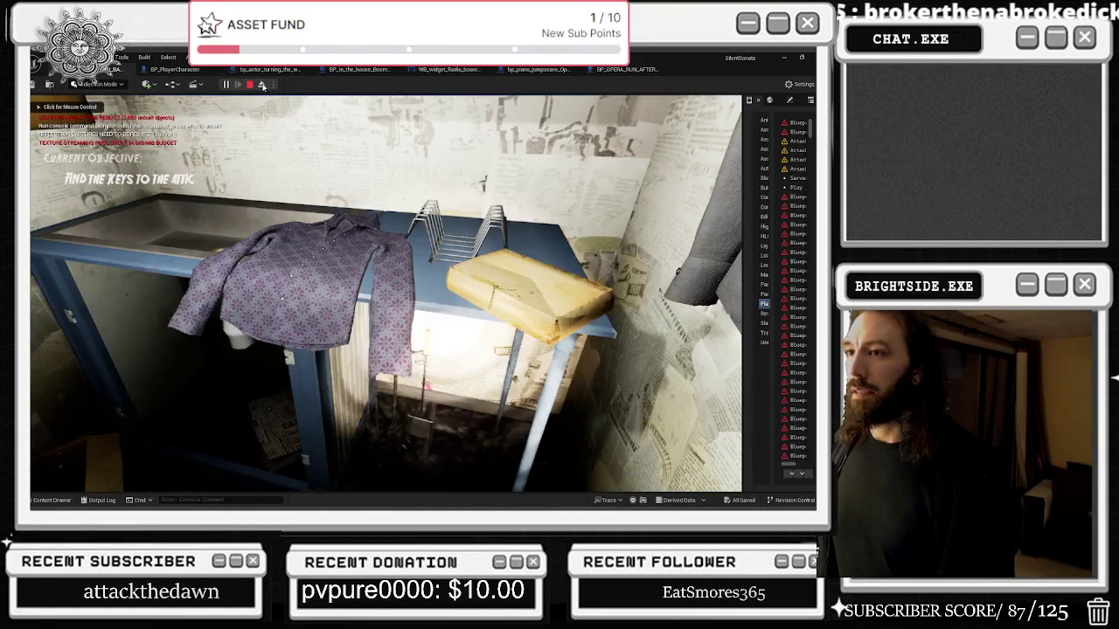
pyautogui.press('F8')
pyautogui.click(455, 287)
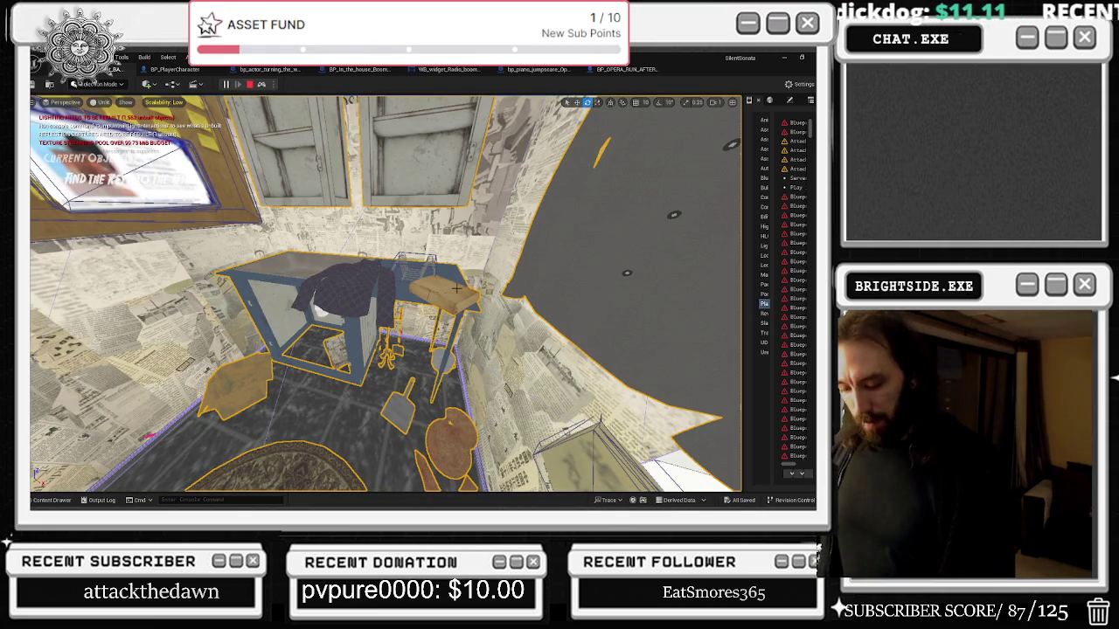
pyautogui.press('Delete')
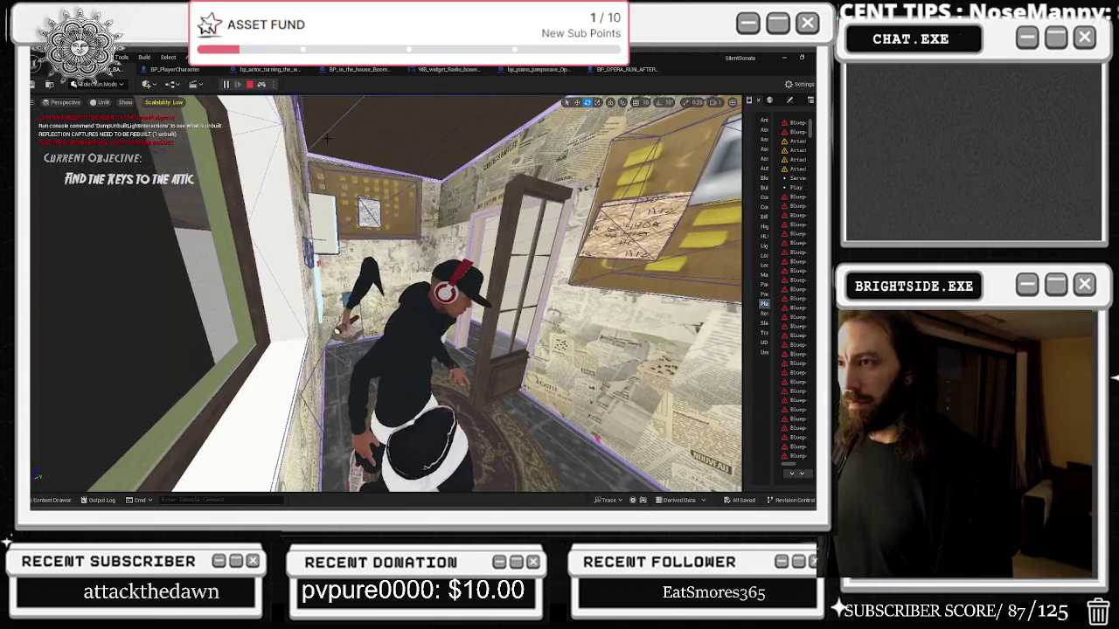
# Possess the player, eject once more, then repossess and walk toward the framed painting.
pyautogui.click(264, 84)
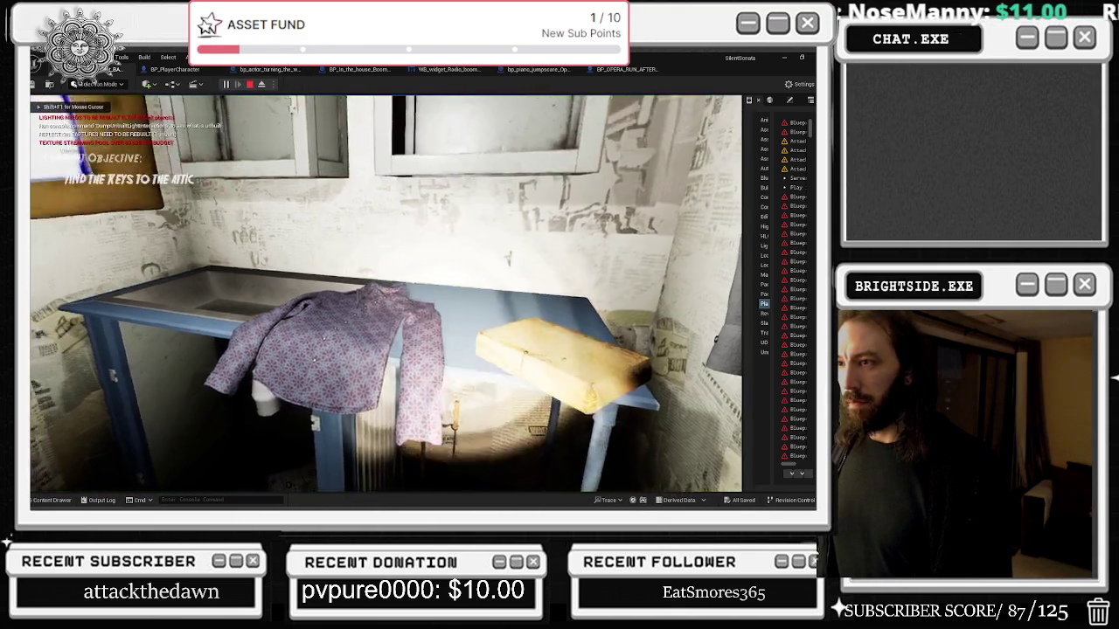
pyautogui.hotkey('alt', 'Tab')
pyautogui.press('F8')
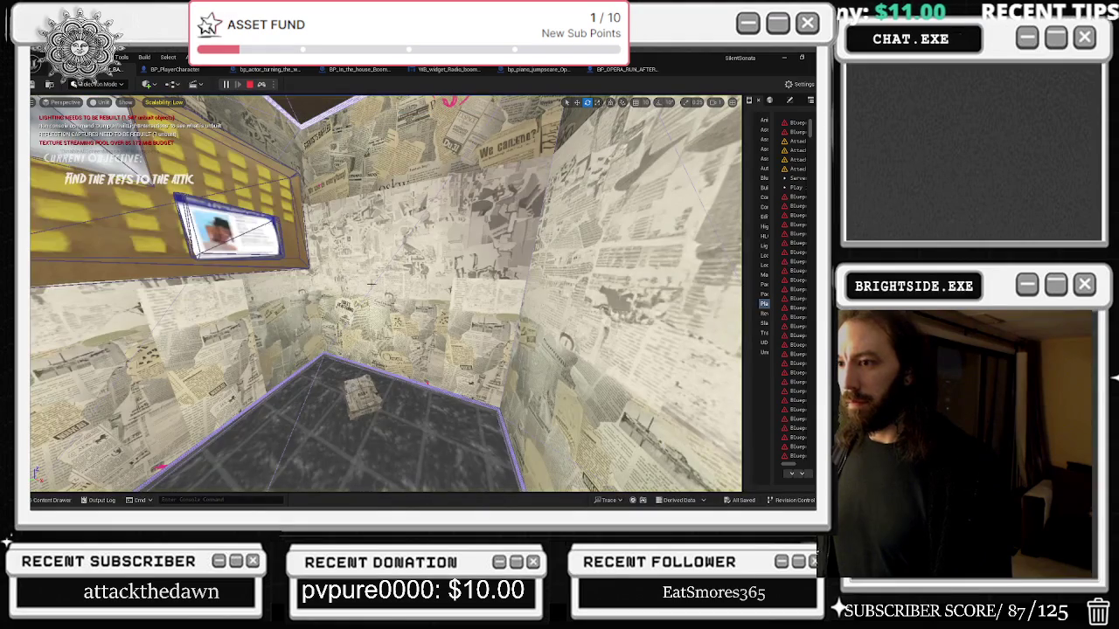
pyautogui.click(265, 85)
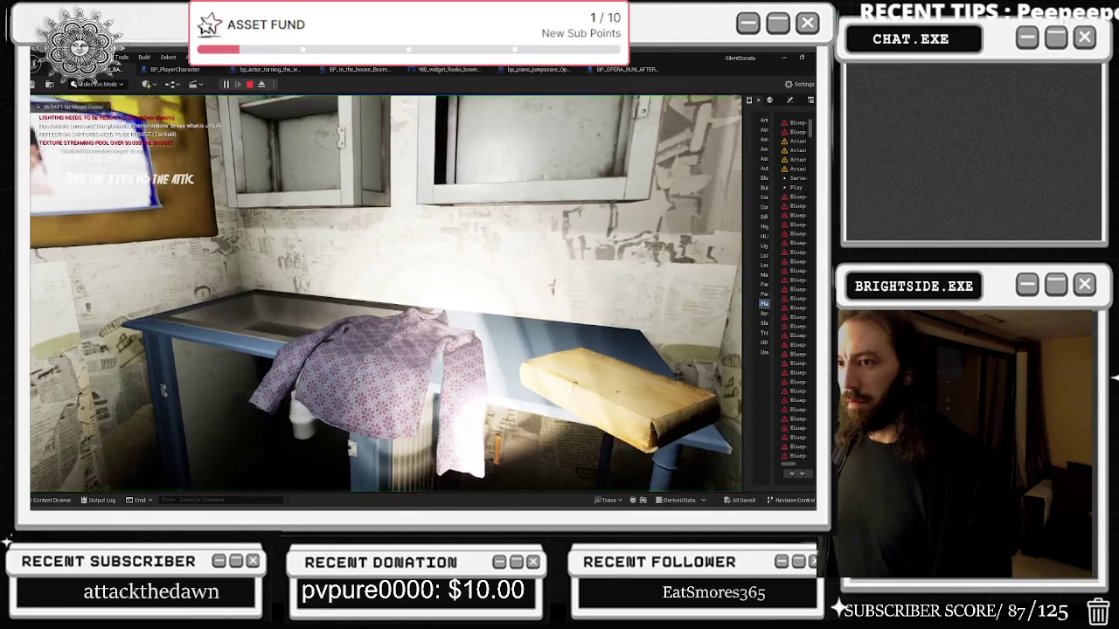
pyautogui.press('w')
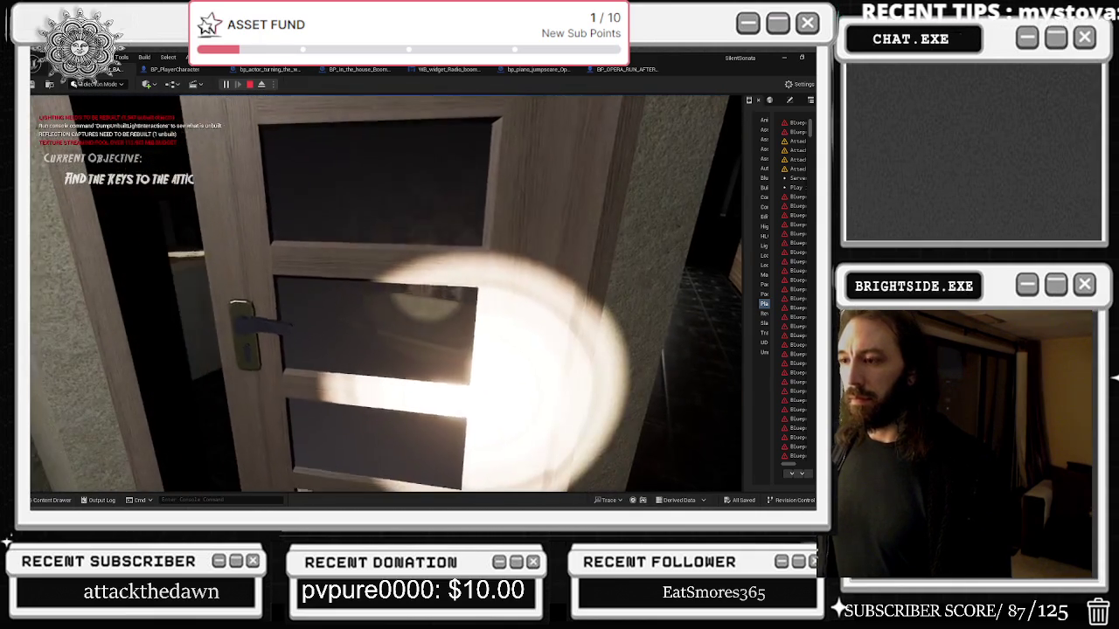
# Open the tiled bathroom door, walk in, and close the key tag close-up.
pyautogui.press('e')
pyautogui.press('w')
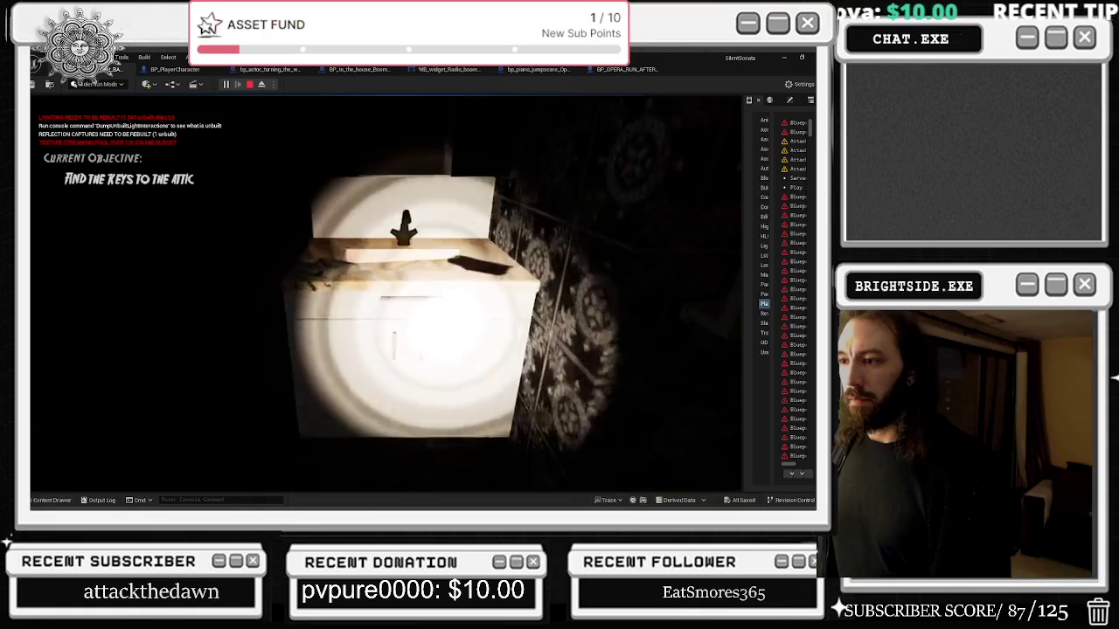
pyautogui.press('BackSpace')
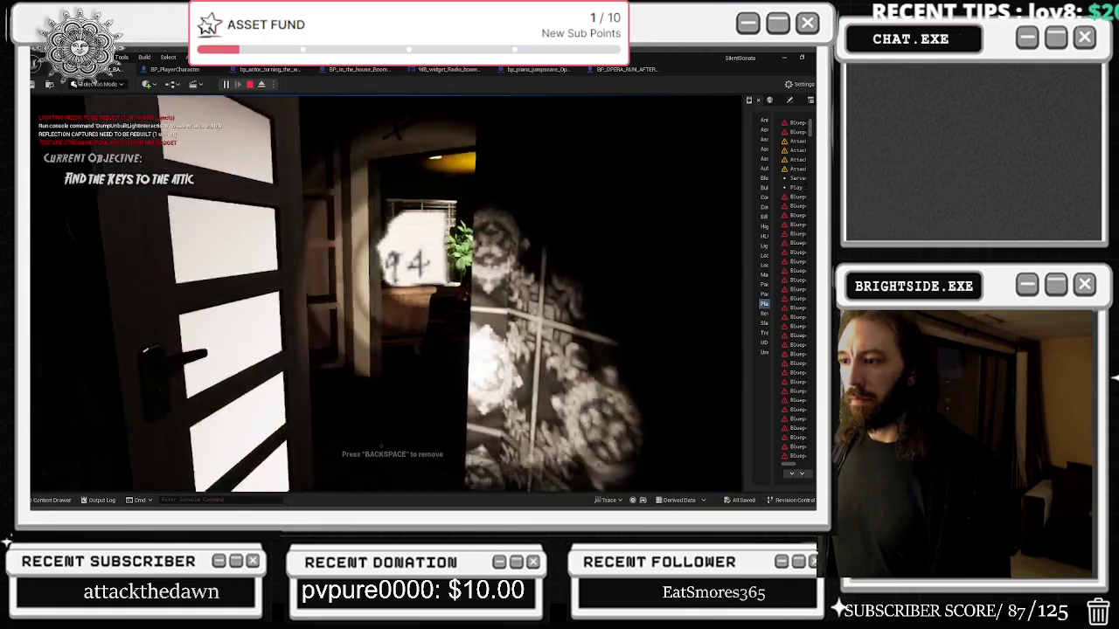
# Walk past the dining table and through the doorway toward the plant and white dresser.
pyautogui.press('w')
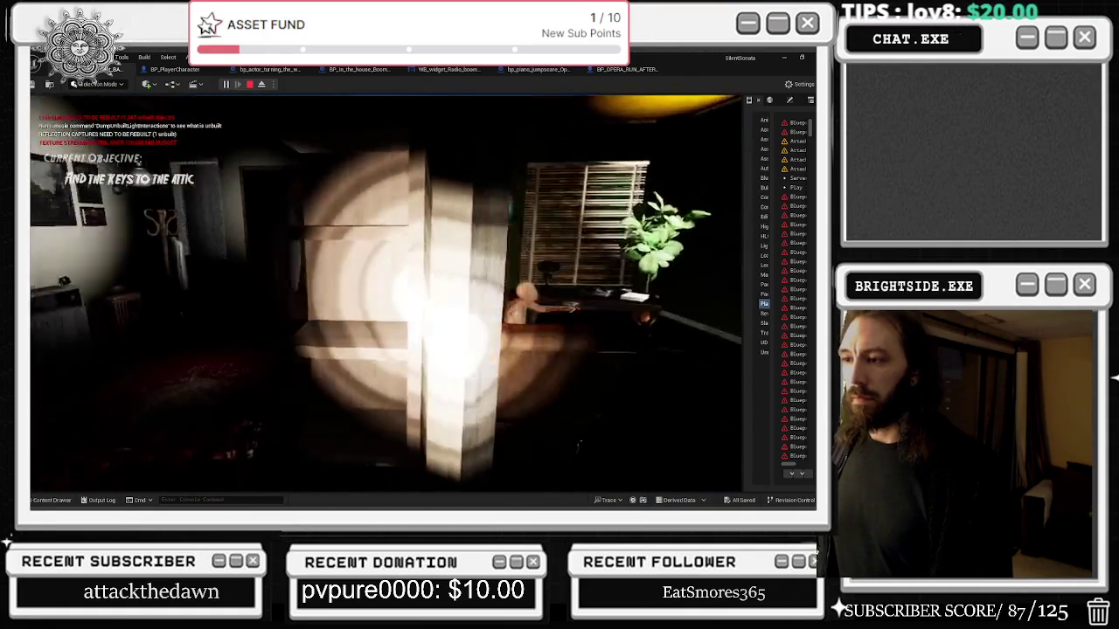
pyautogui.press('w')
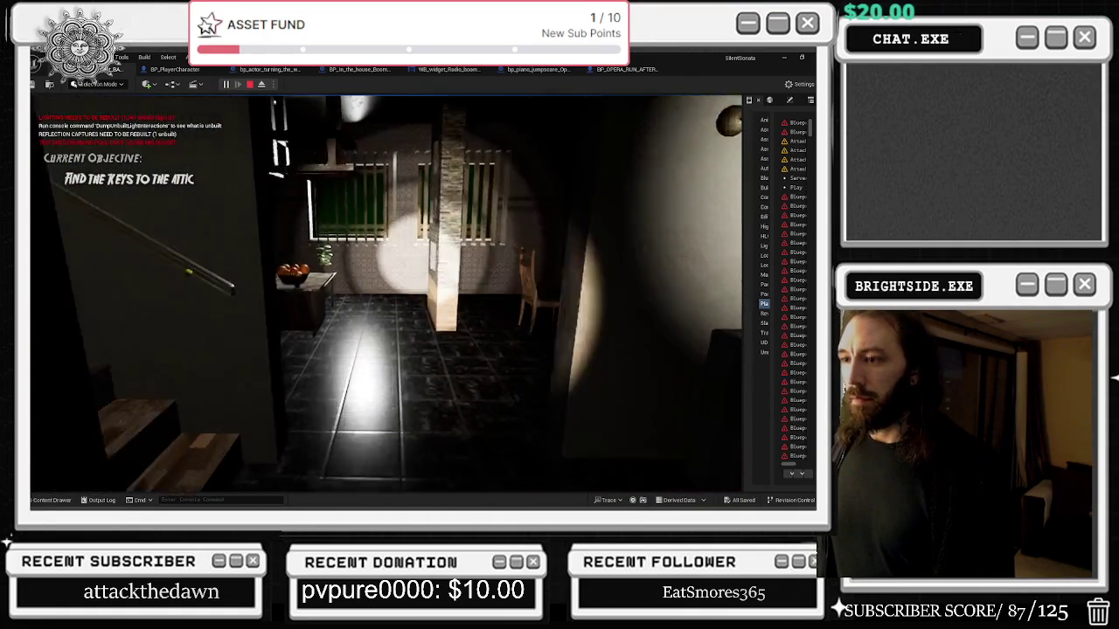
pyautogui.press('w')
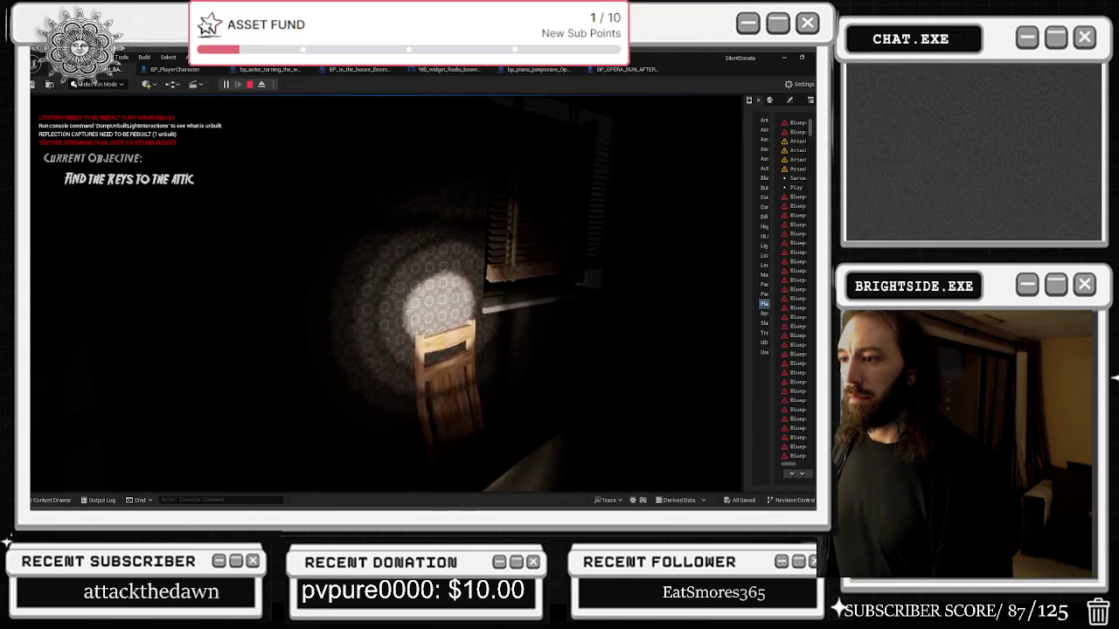
pyautogui.press('w')
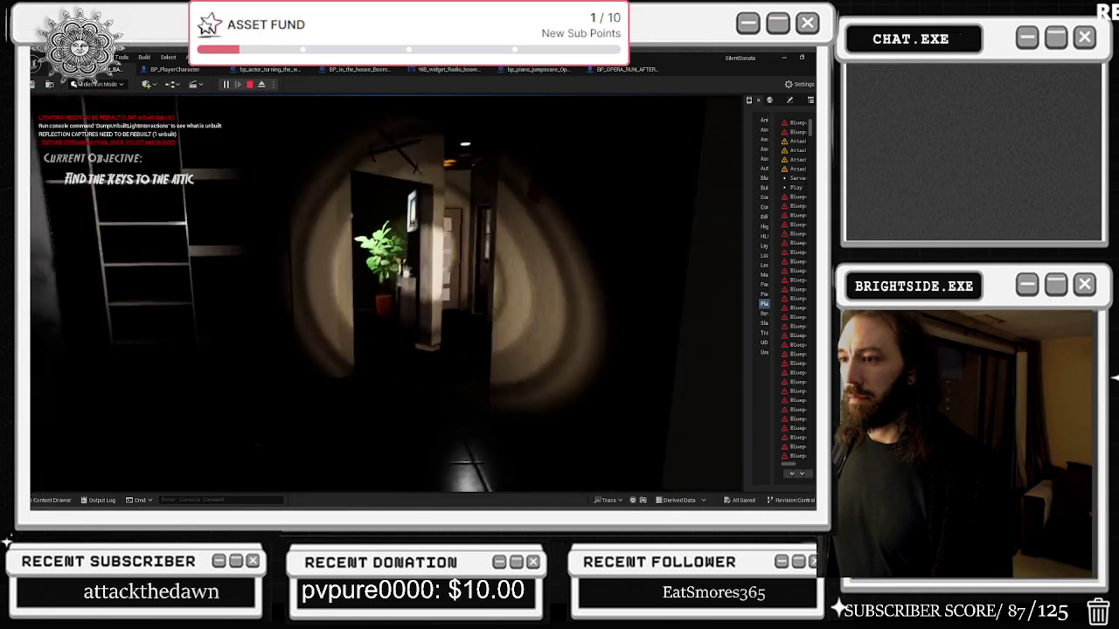
pyautogui.press('w')
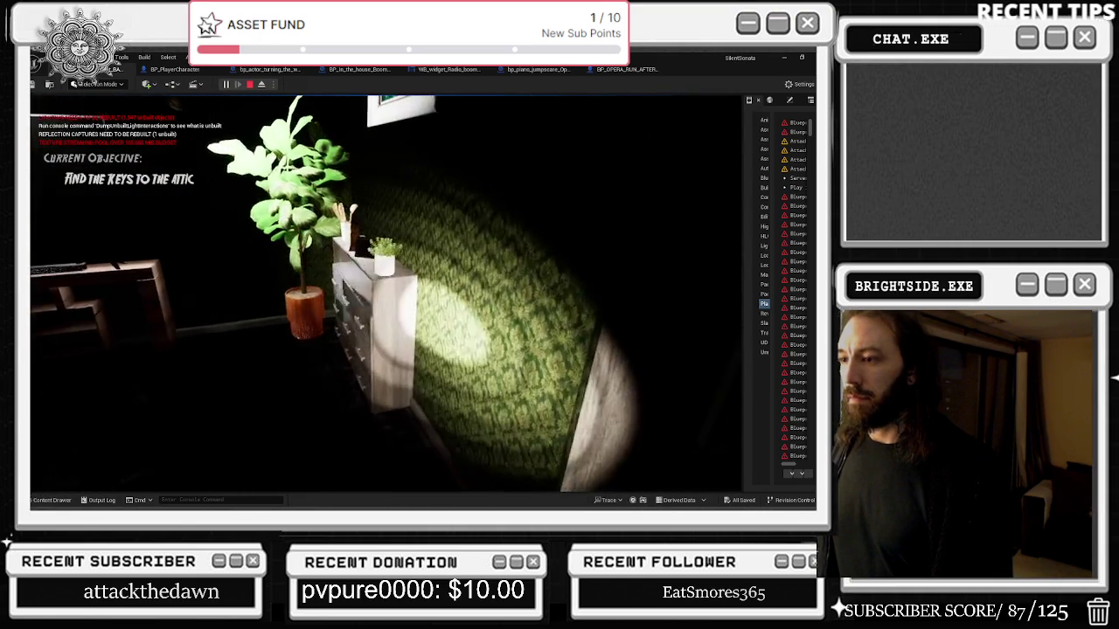
pyautogui.press('w')
pyautogui.hotkey('alt', 'Tab')
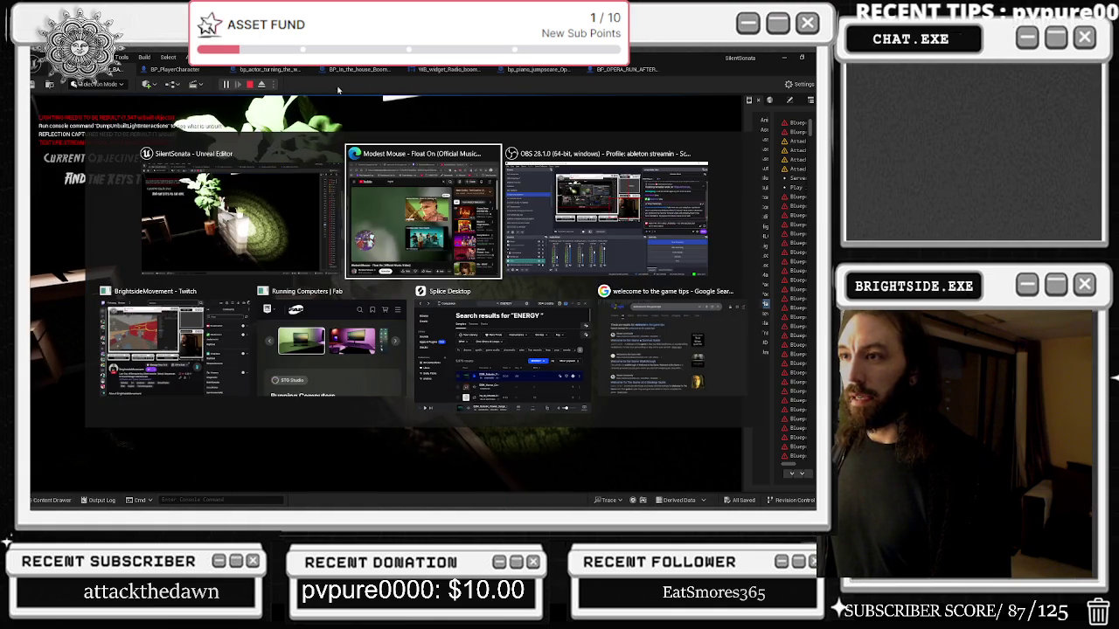
# Eject with F8, pull the camera back over the room, then possess the player again.
pyautogui.press('F8')
pyautogui.moveTo(421, 340); pyautogui.dragTo(397, 384)
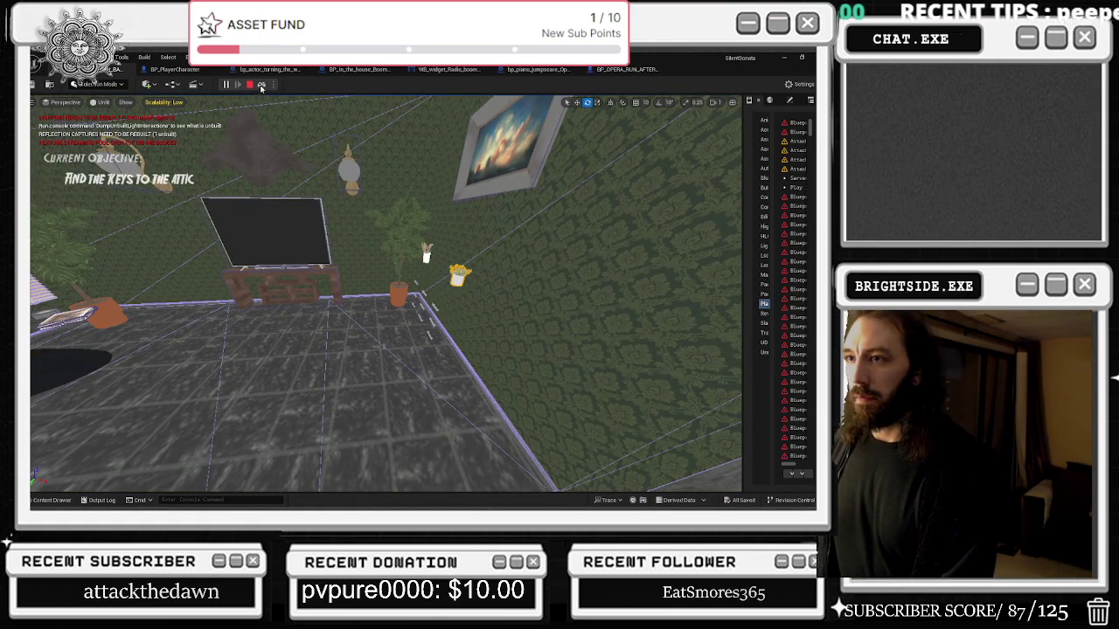
pyautogui.click(261, 84)
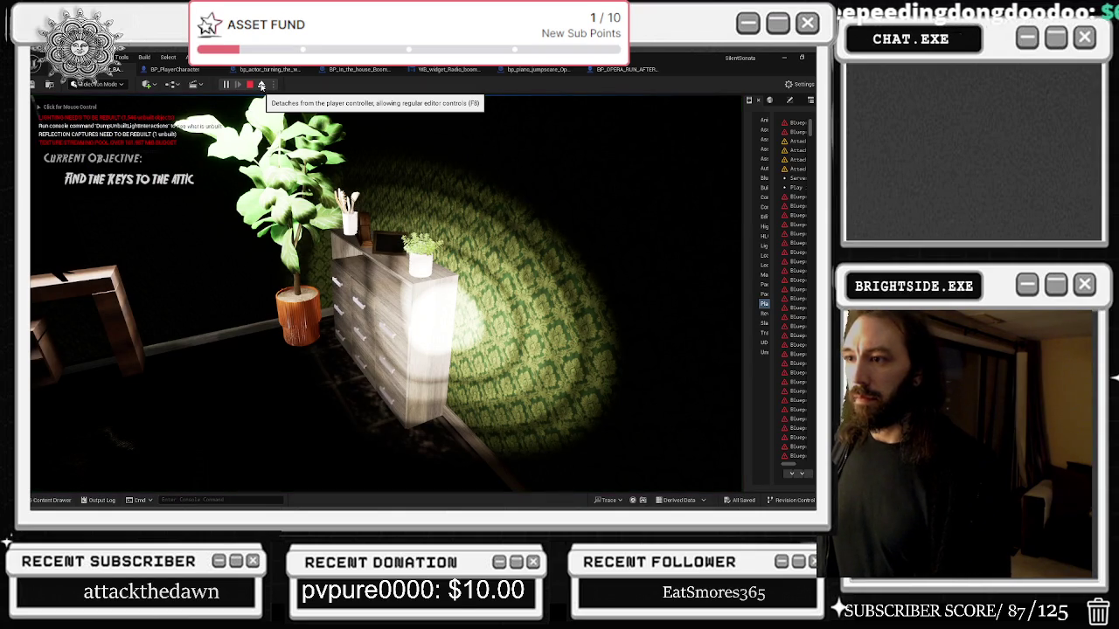
pyautogui.click(262, 174)
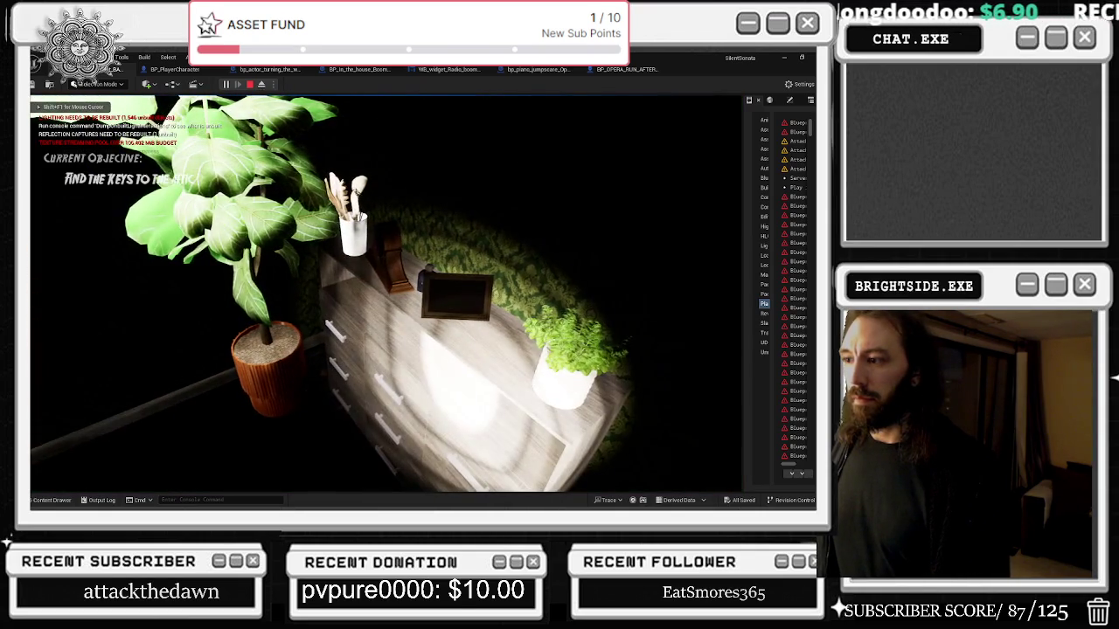
# Walk closer to the dresser, eject briefly, and repossess the player.
pyautogui.press('w')
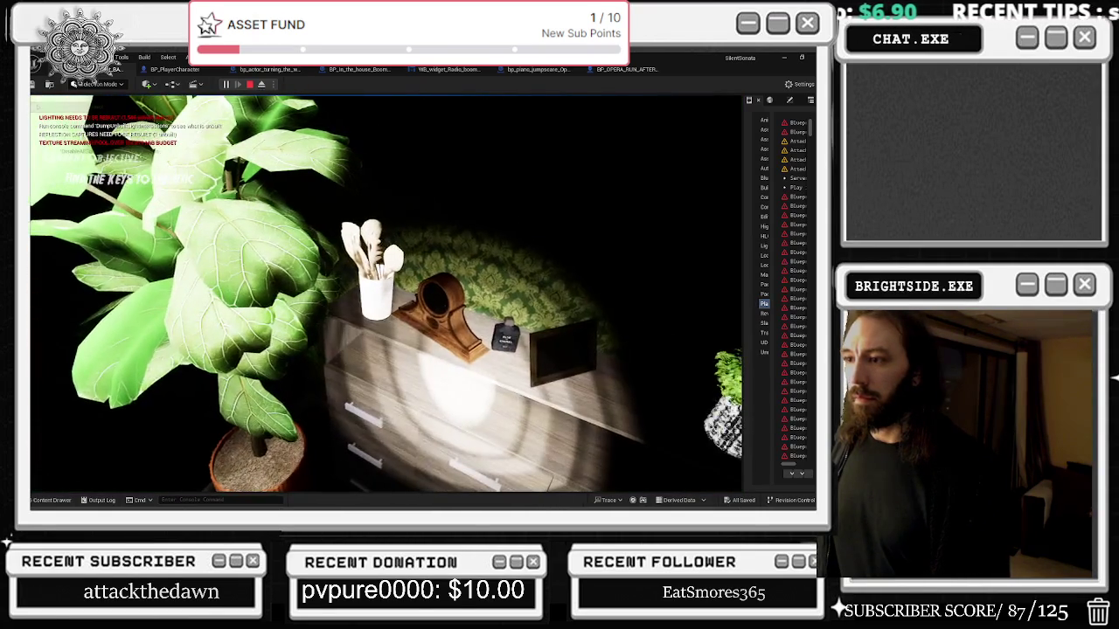
pyautogui.hotkey('alt', 'Tab')
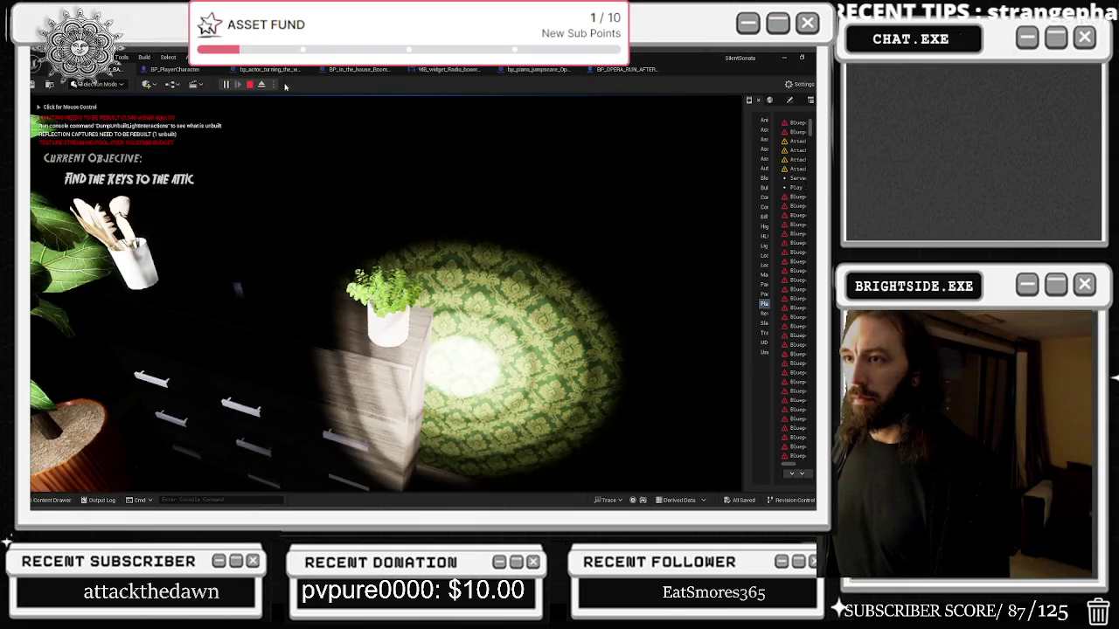
pyautogui.click(262, 84)
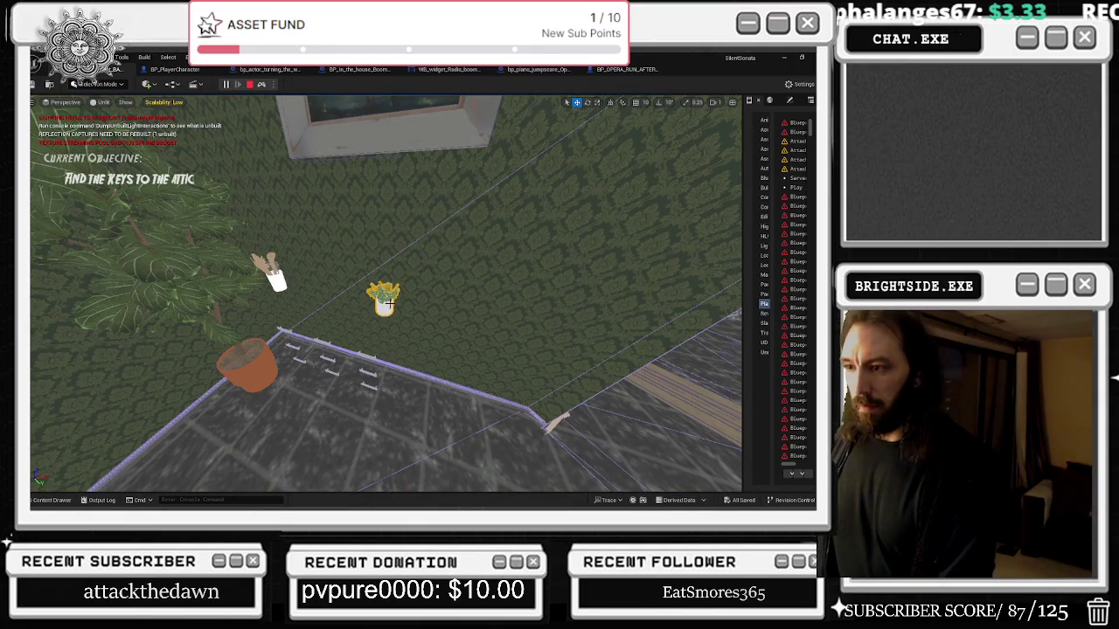
pyautogui.click(262, 83)
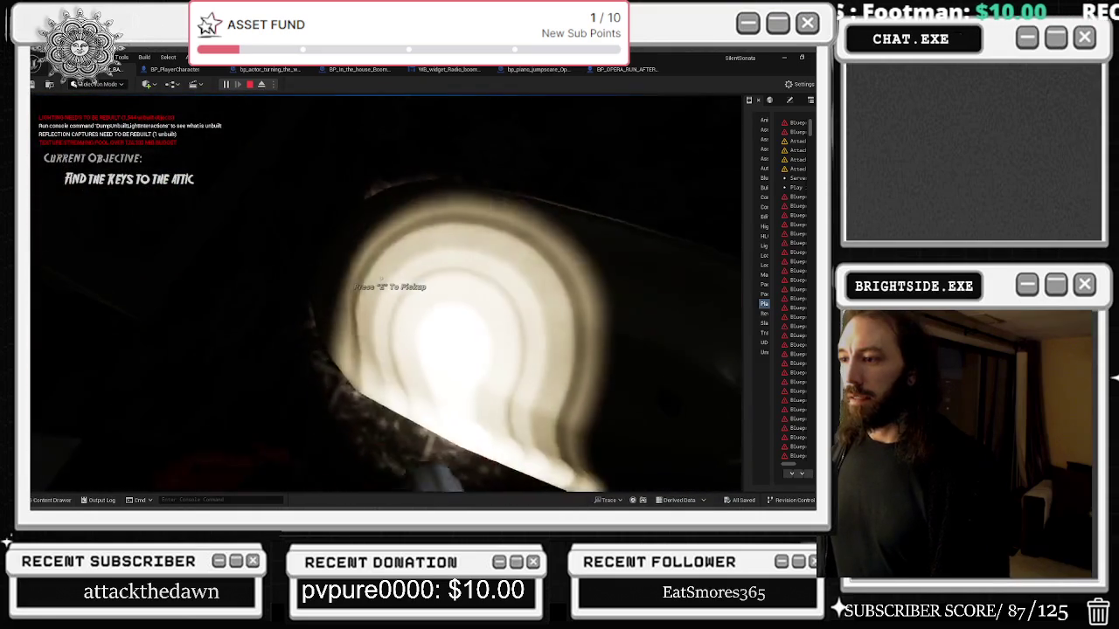
# Put away the 94 note and check that it is in the inventory.
pyautogui.press('BackSpace')
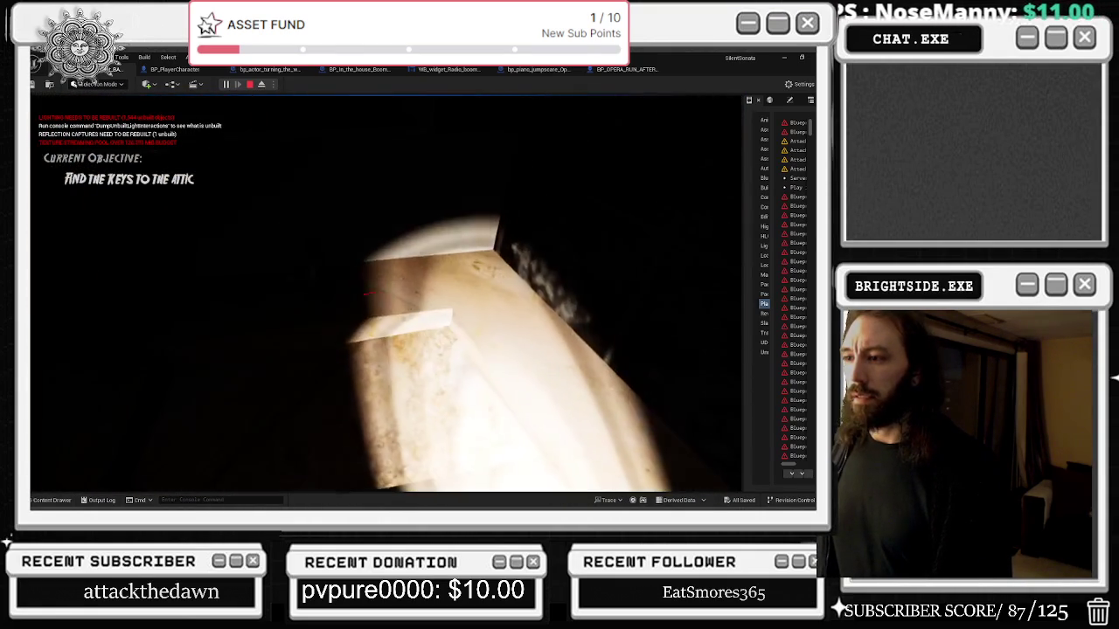
pyautogui.press('Tab')
pyautogui.press('Tab')
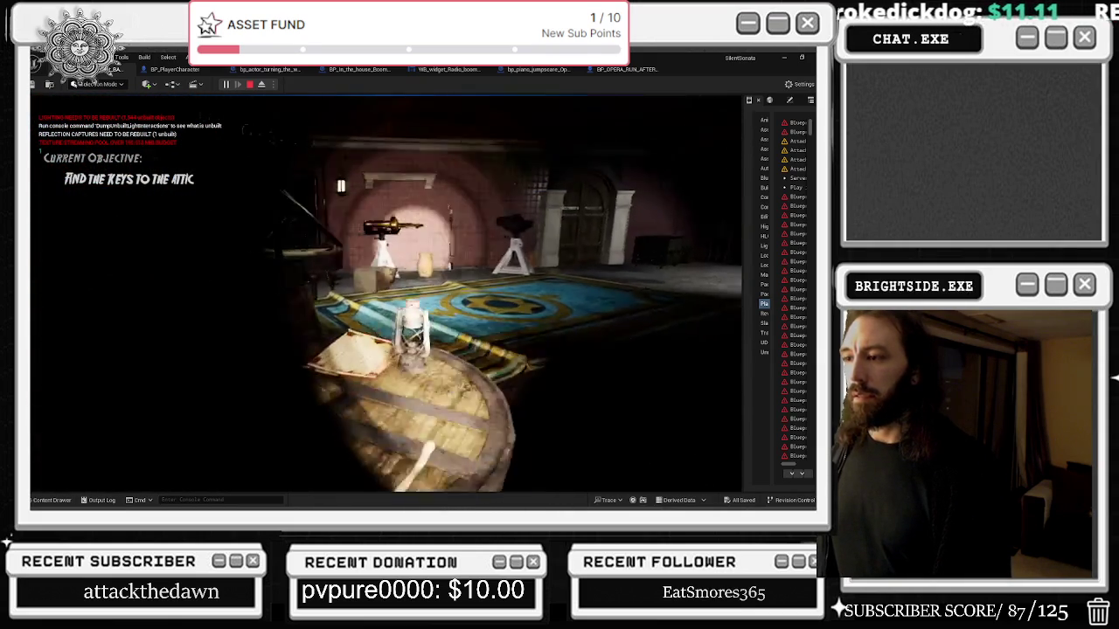
# Read the parchment letter, close it, and walk into the wood-panelled room.
pyautogui.press('e')
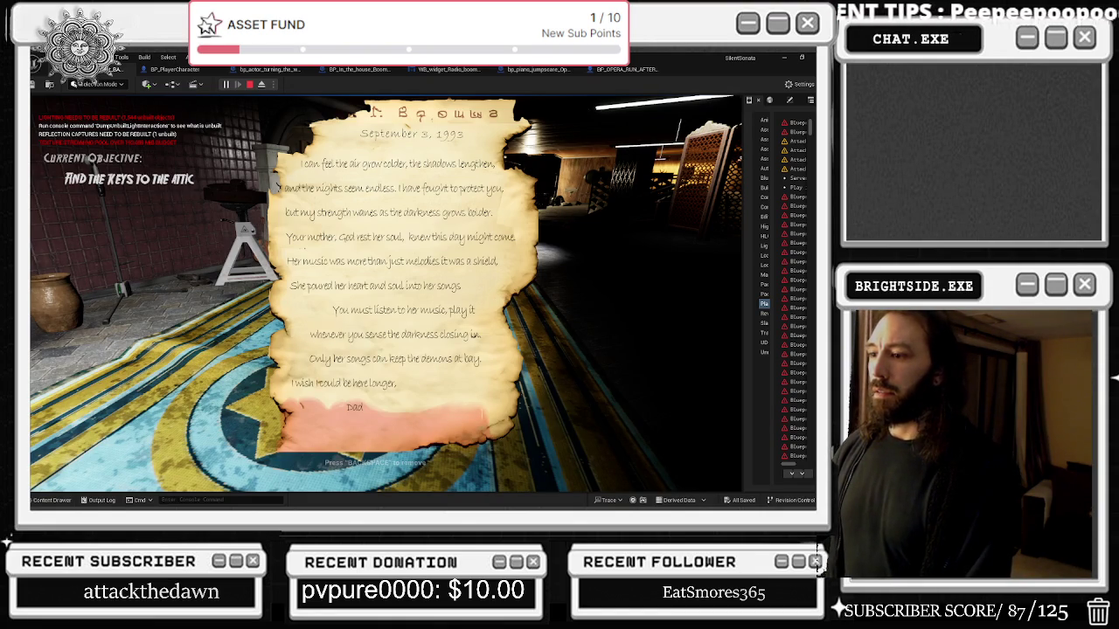
pyautogui.press('BackSpace')
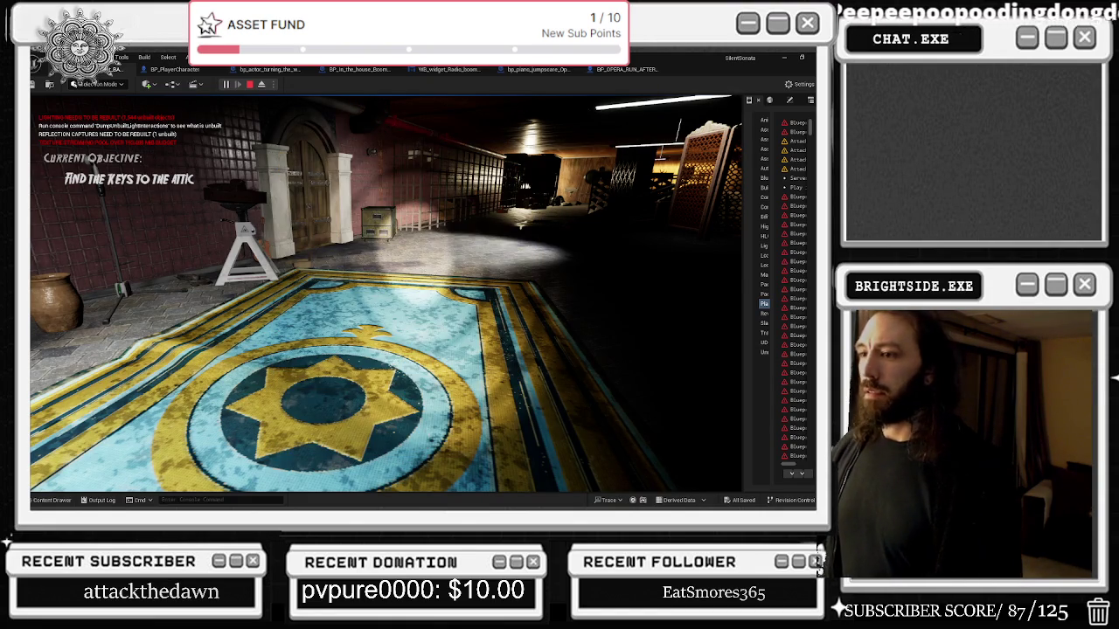
pyautogui.press('w')
pyautogui.press('w')
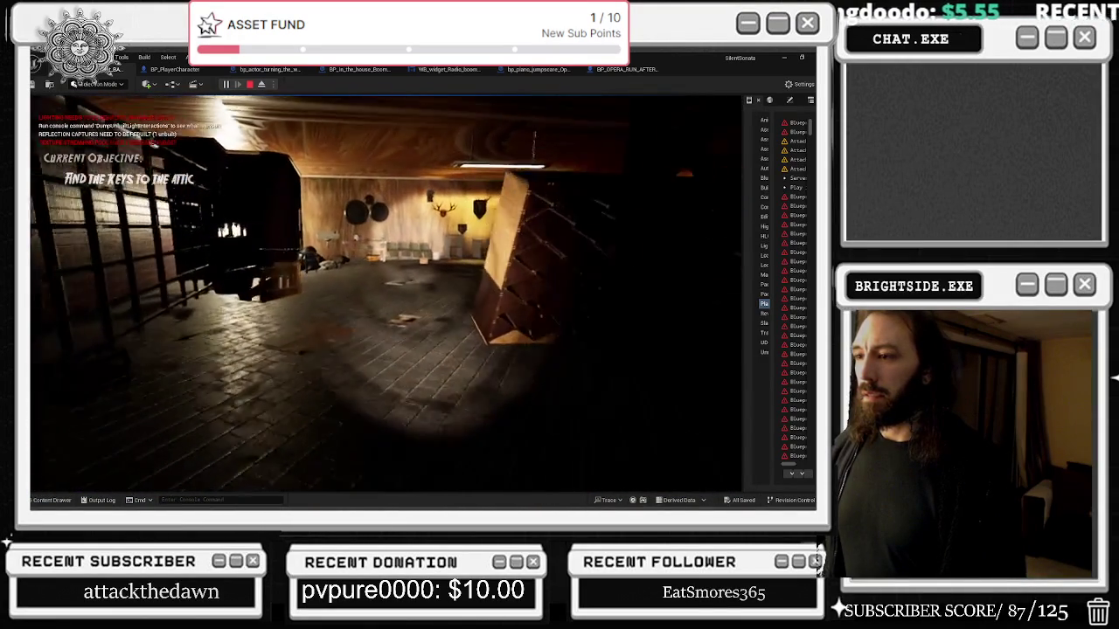
pyautogui.press('w')
pyautogui.press('w')
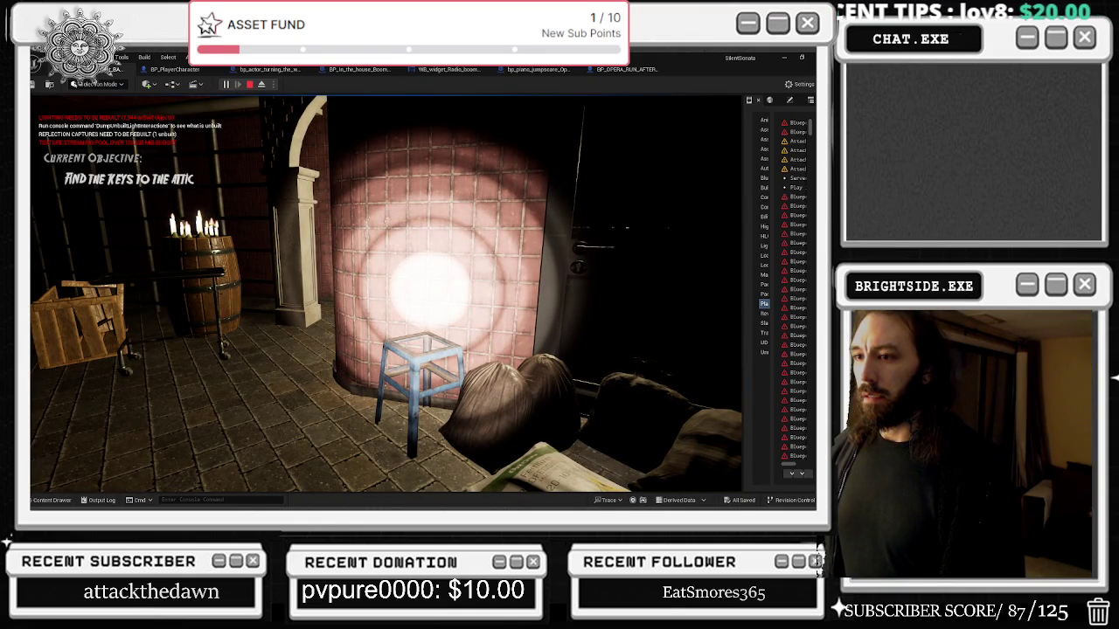
# Walk through the attic corridor and piano room, then open the double door into the library.
pyautogui.press('w')
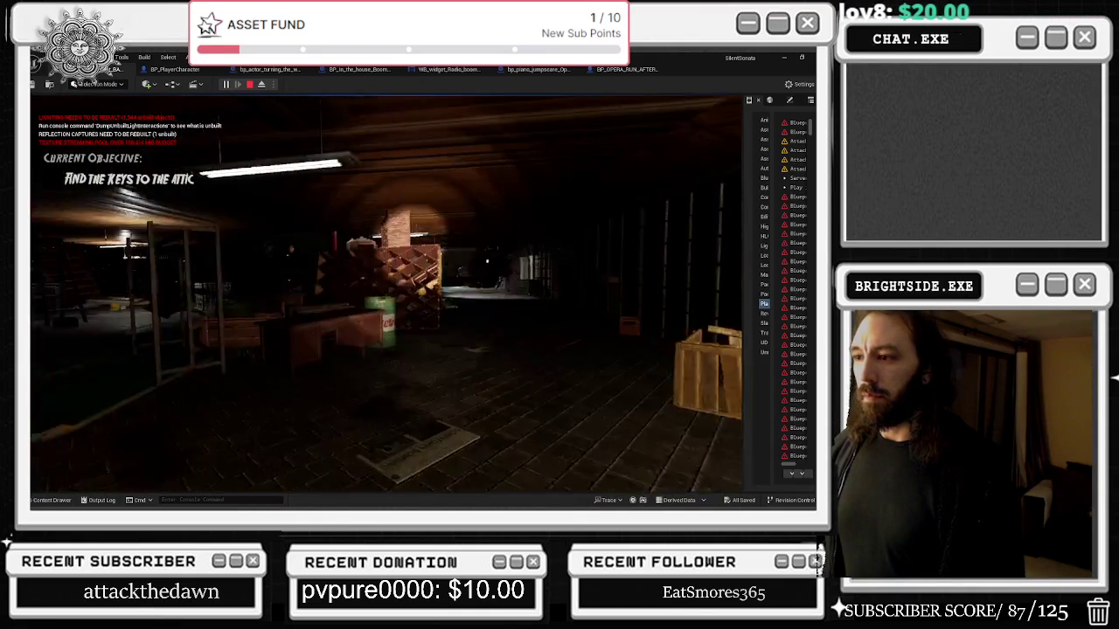
pyautogui.press('w')
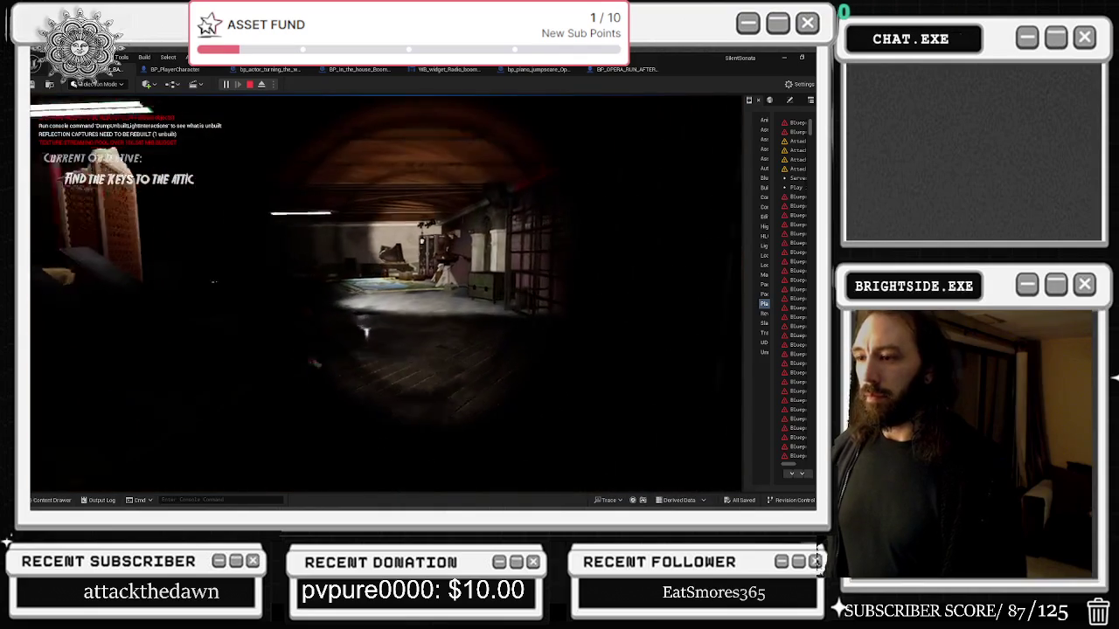
pyautogui.press('w')
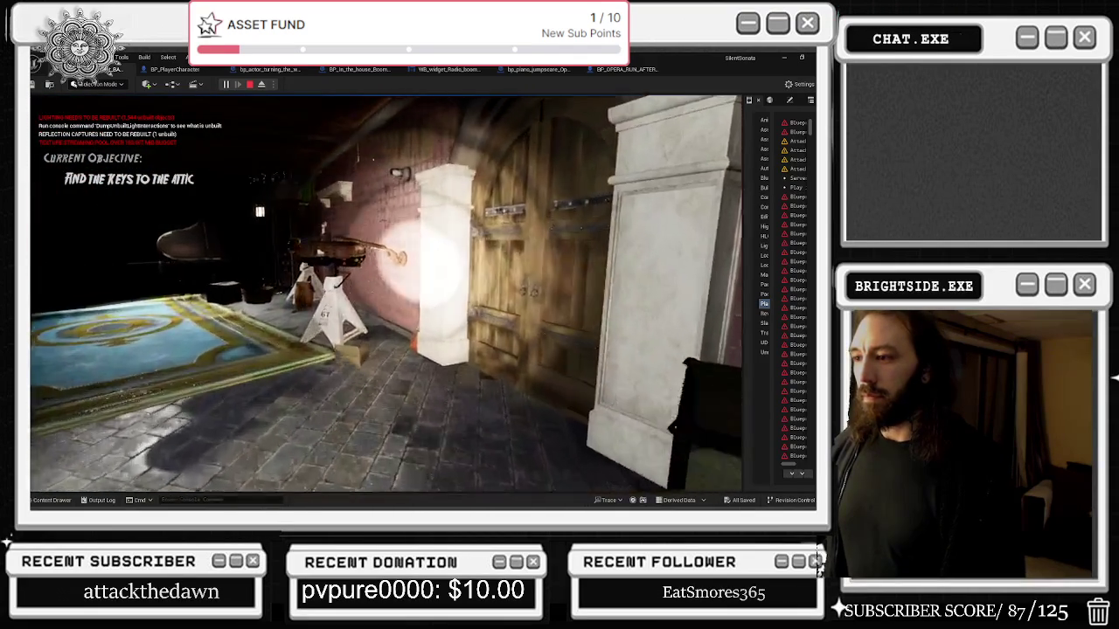
pyautogui.press('e')
pyautogui.press('w')
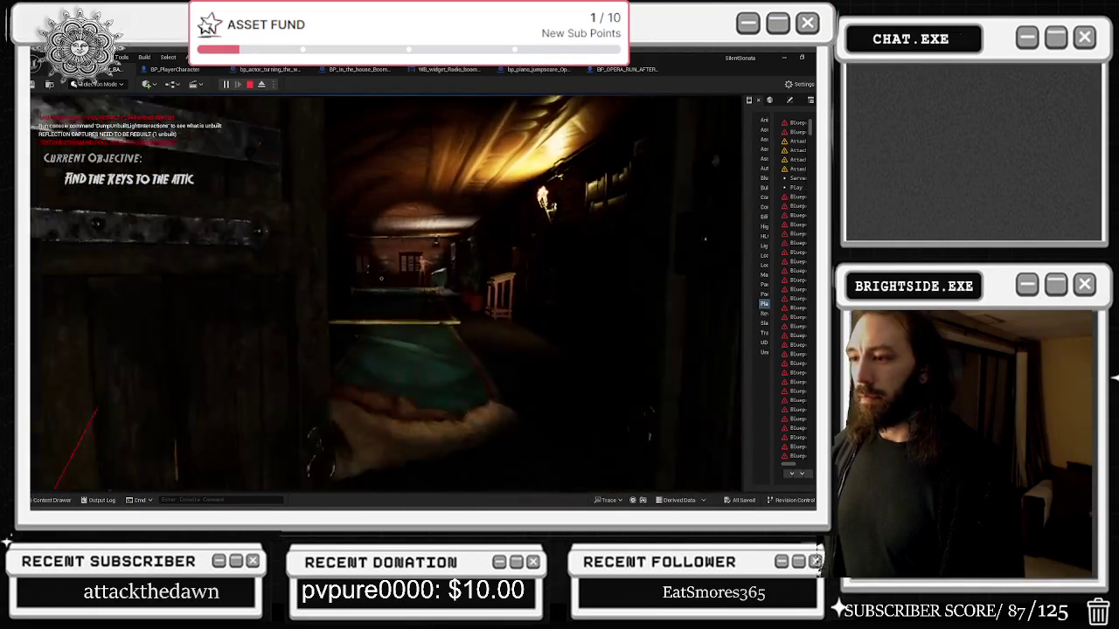
pyautogui.press('w')
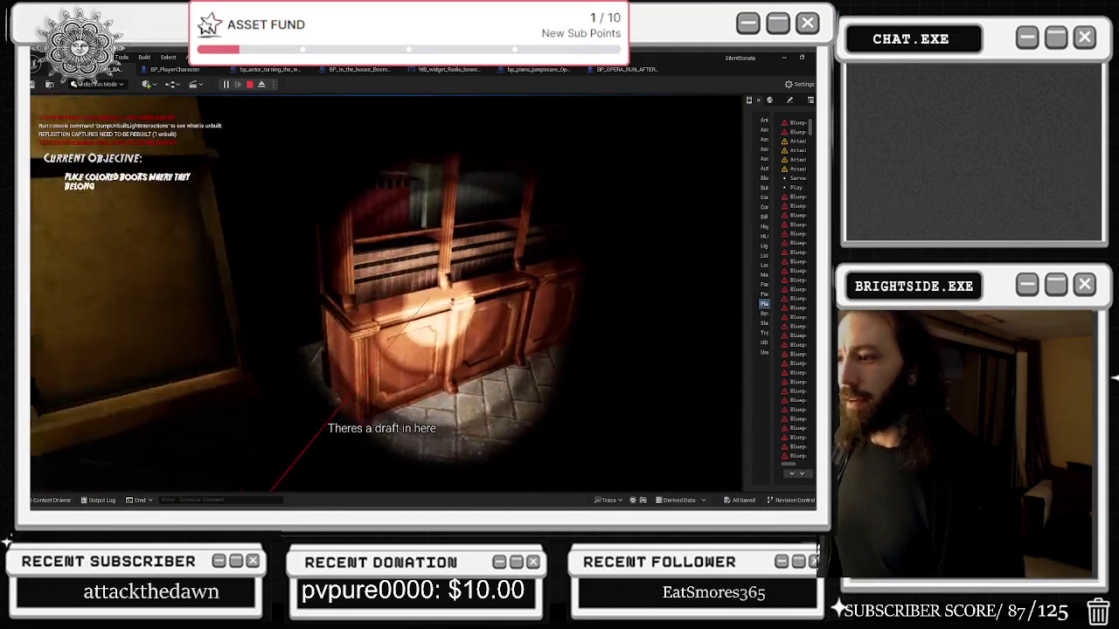
# Walk down the library aisle past the lectern, staircase and cloth-covered chair.
pyautogui.press('w')
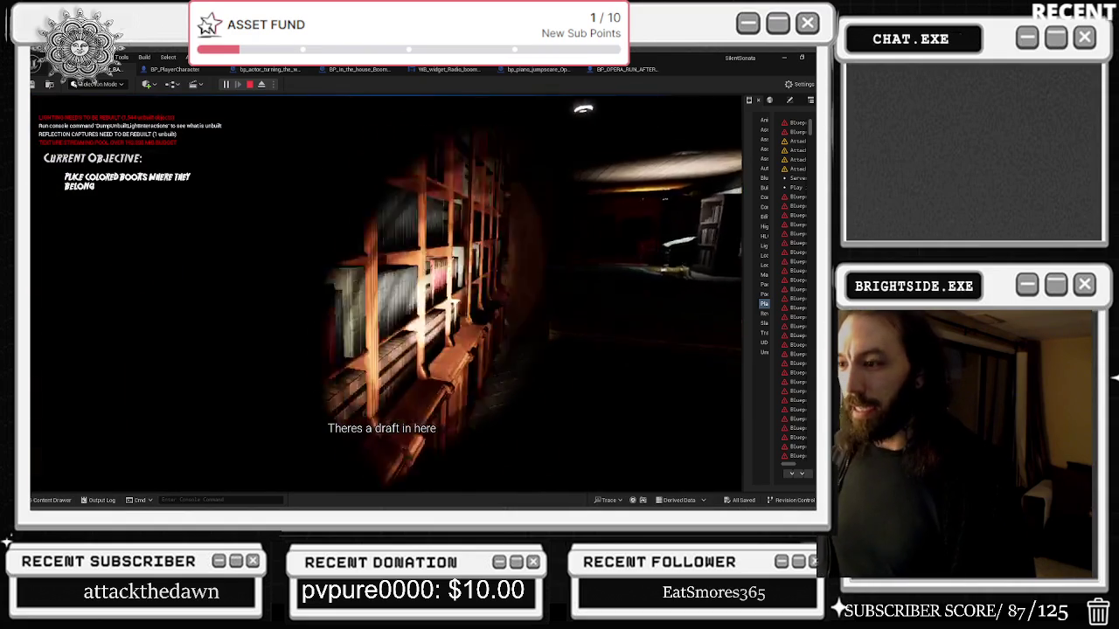
pyautogui.press('w')
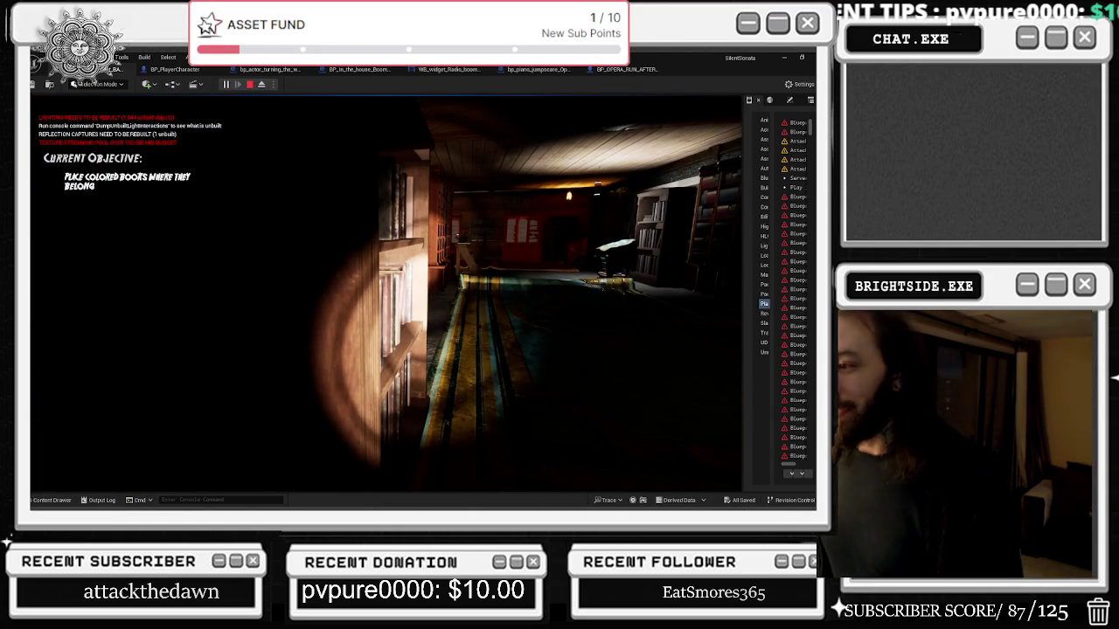
pyautogui.press('w')
pyautogui.press('w')
pyautogui.press('w')
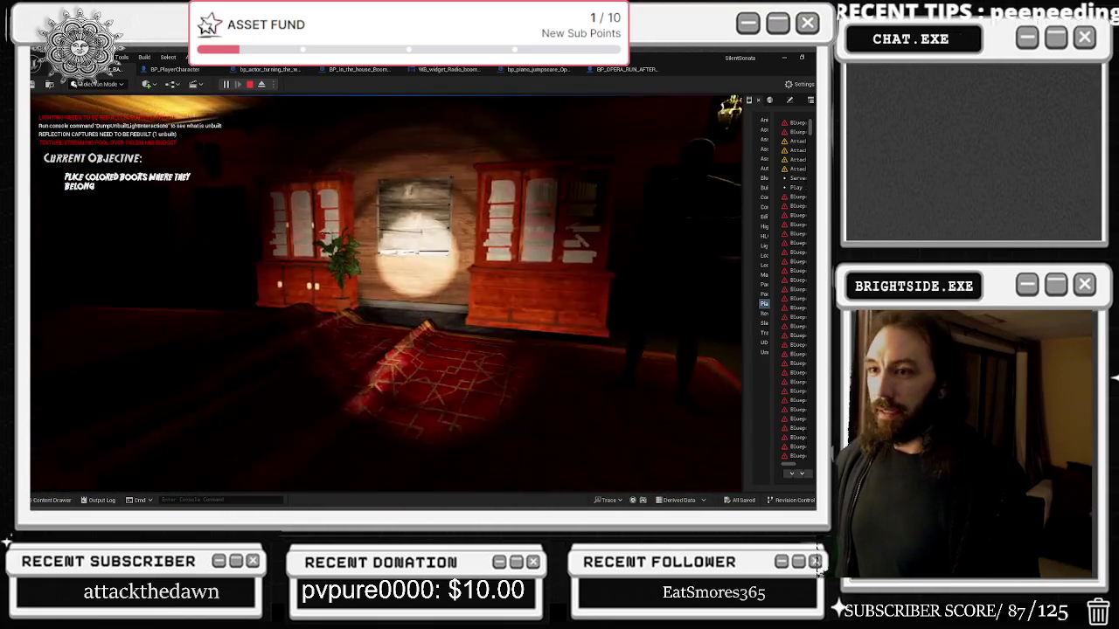
pyautogui.press('w')
pyautogui.press('s')
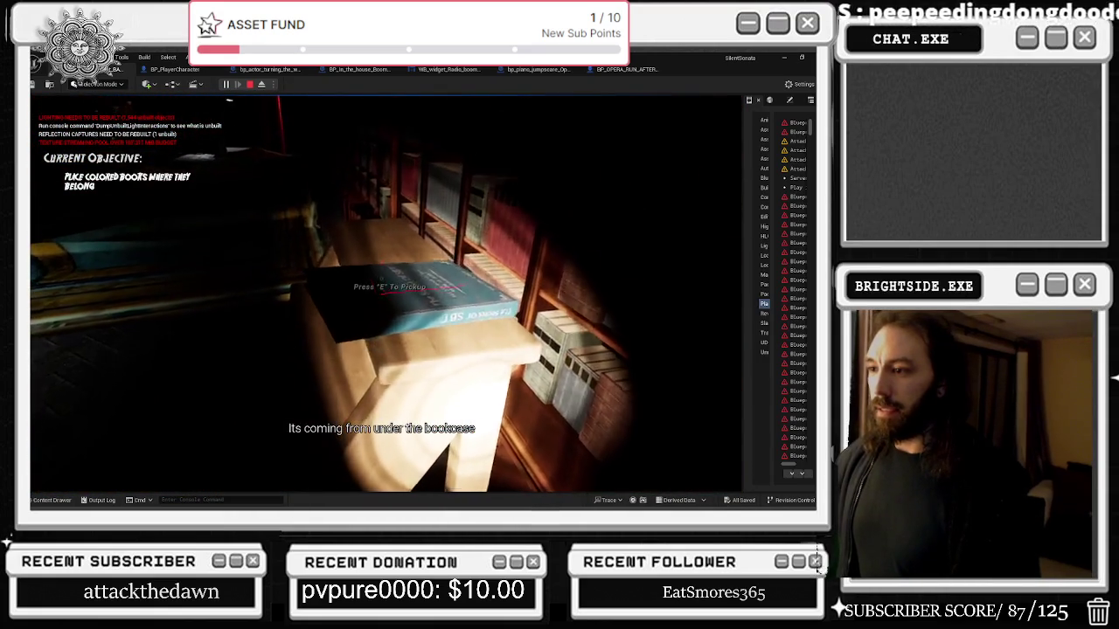
pyautogui.press('w')
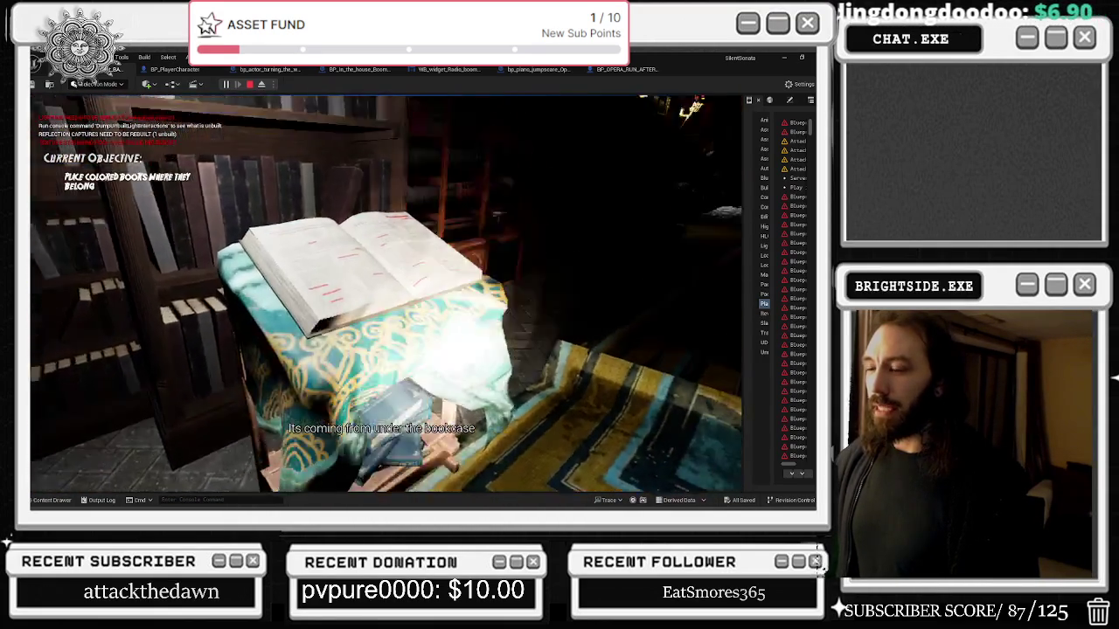
# Cross the brick-floored room, pick up the red book, and carry it into the bookshelf room.
pyautogui.press('w')
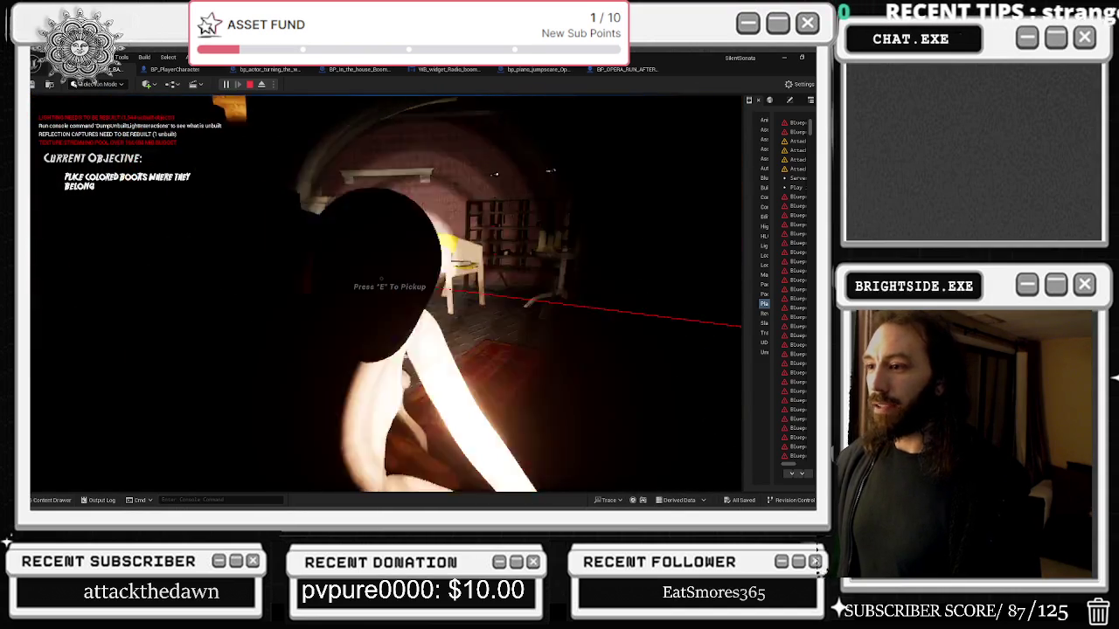
pyautogui.press('w')
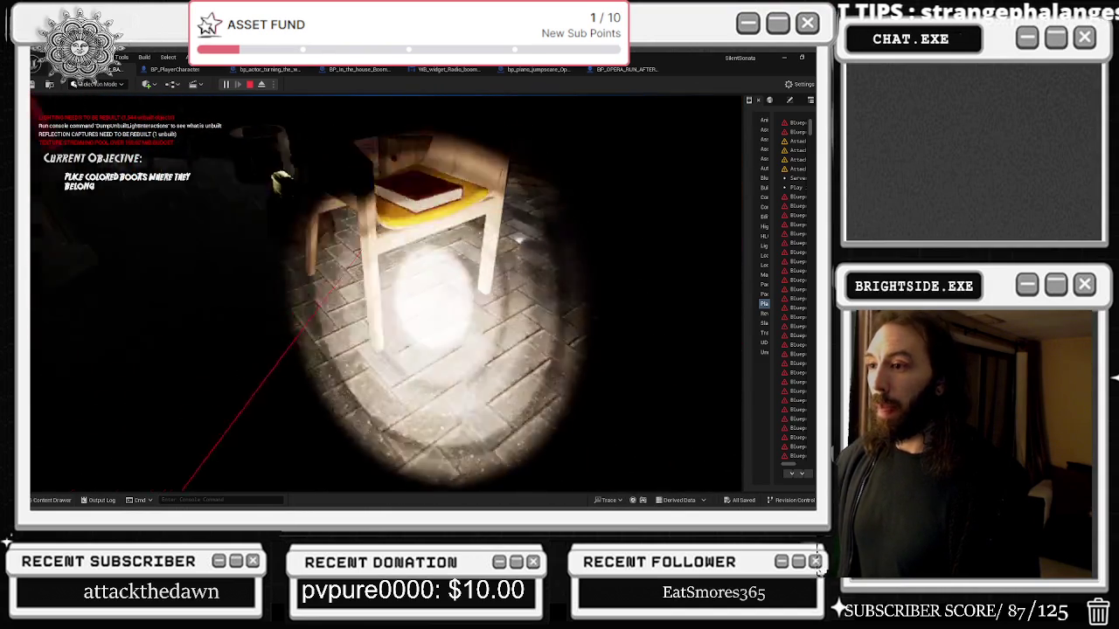
pyautogui.press('w')
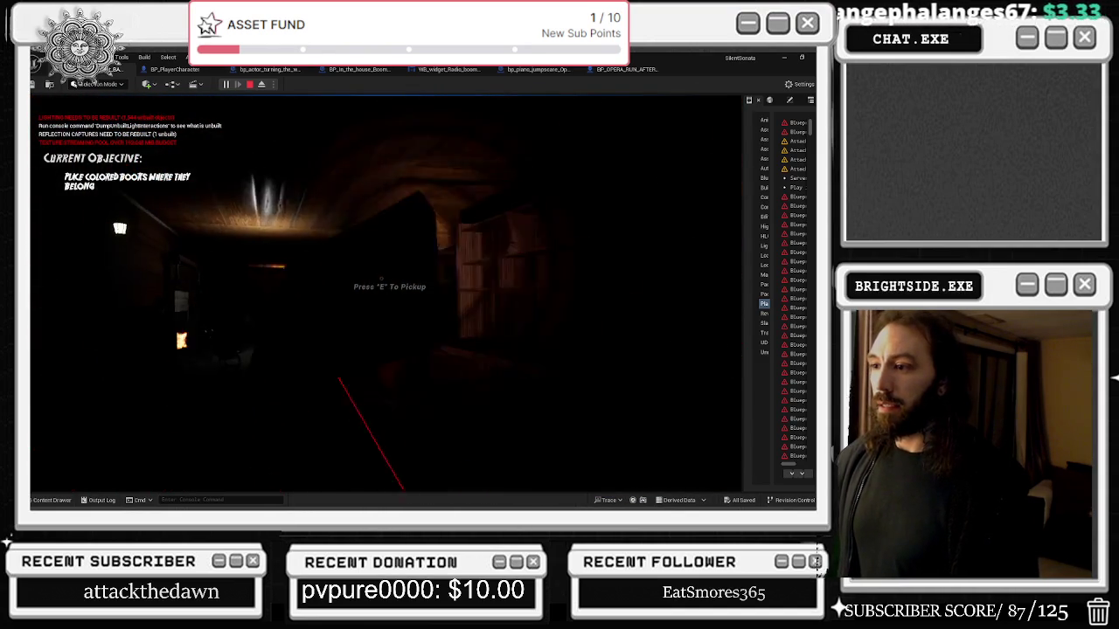
pyautogui.press('e')
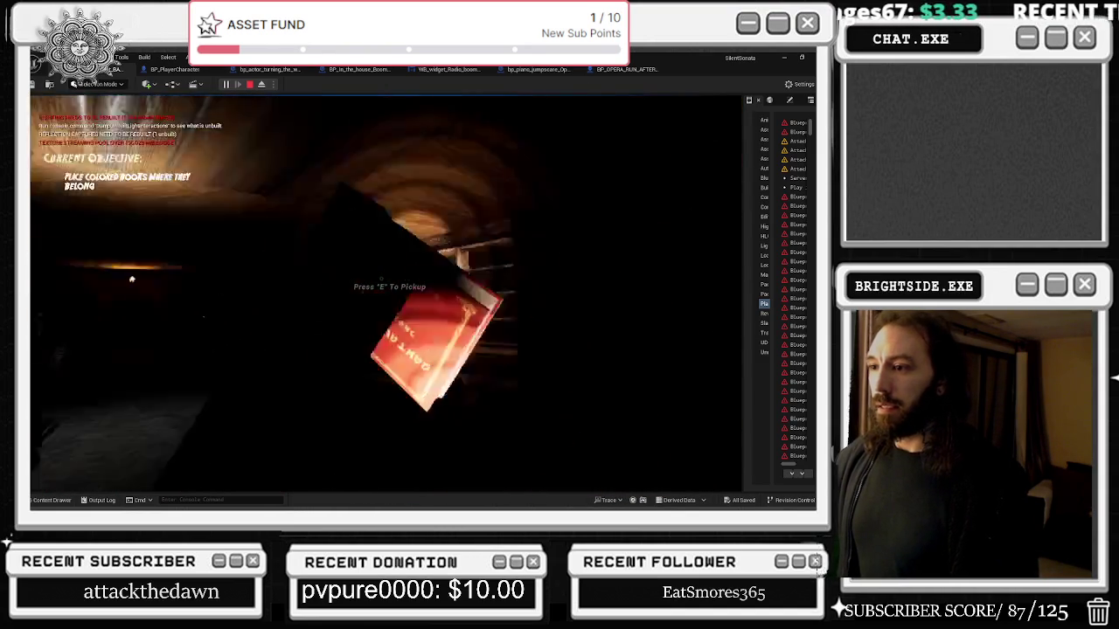
pyautogui.press('w')
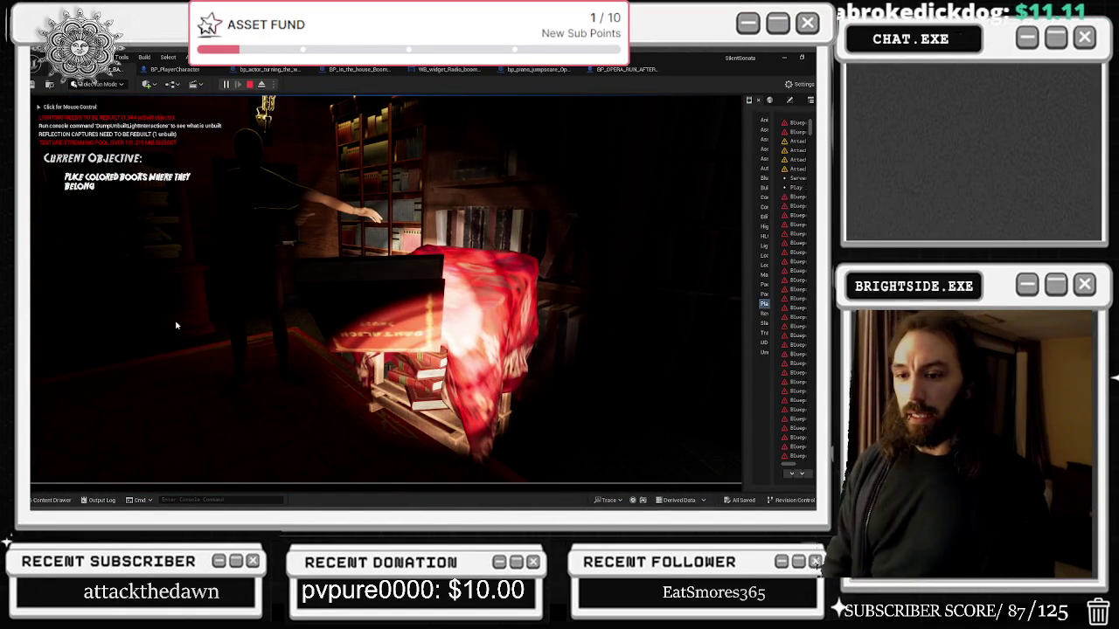
# Run the collision show command from the in-game console (typed 'collision') to display collision wireframes.
pyautogui.press('`')
pyautogui.write('collision')
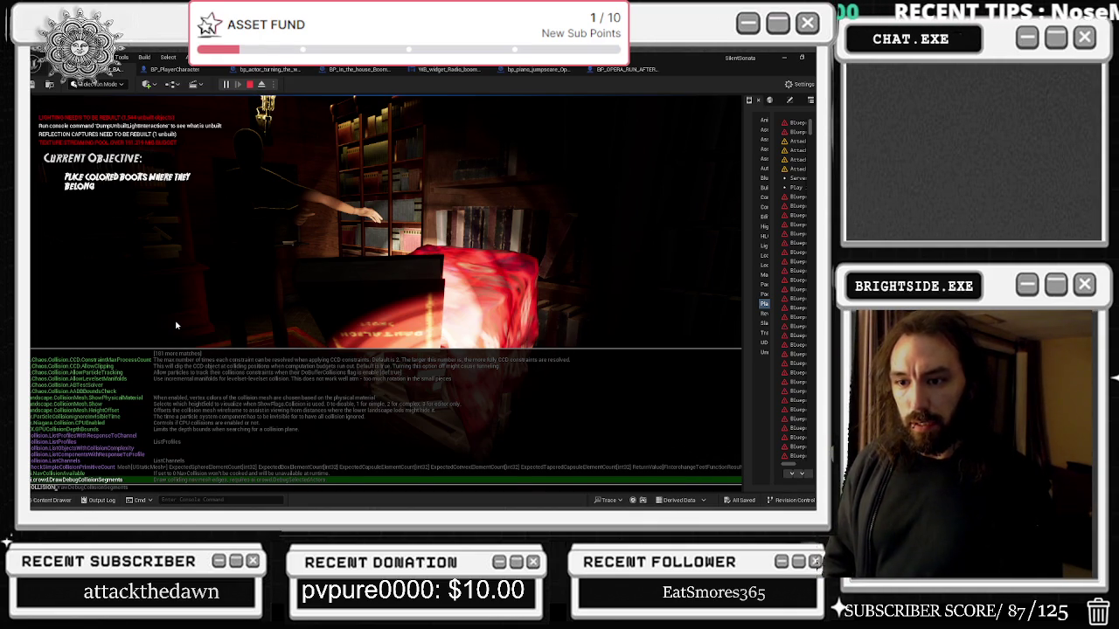
pyautogui.press('Down')
pyautogui.press('Down')
pyautogui.press('Down')
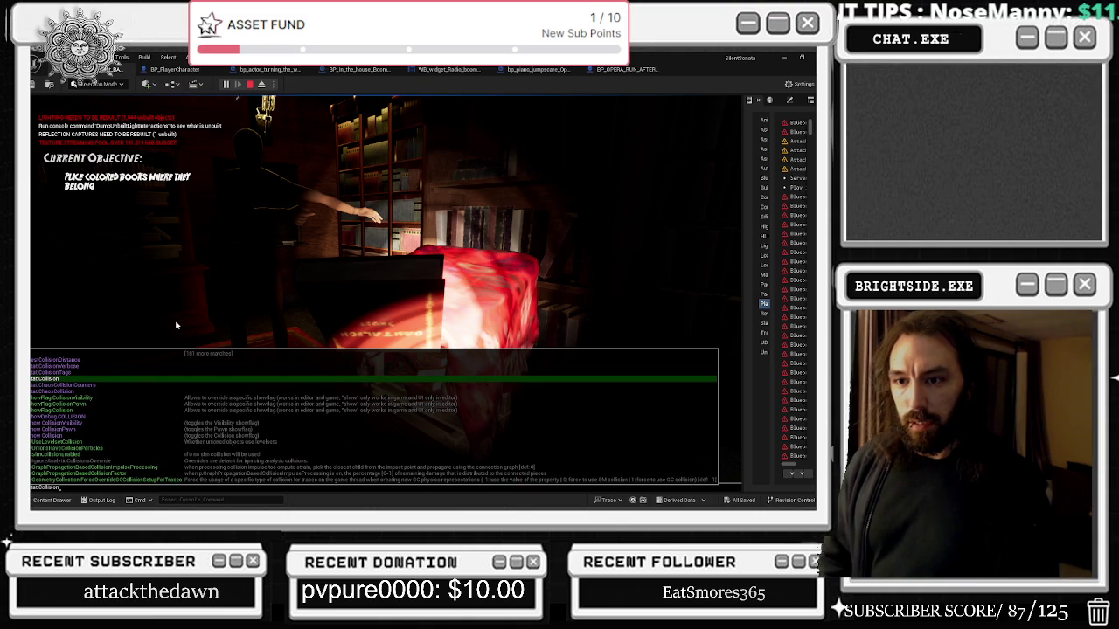
pyautogui.press('Down')
pyautogui.press('Down')
pyautogui.press('Down')
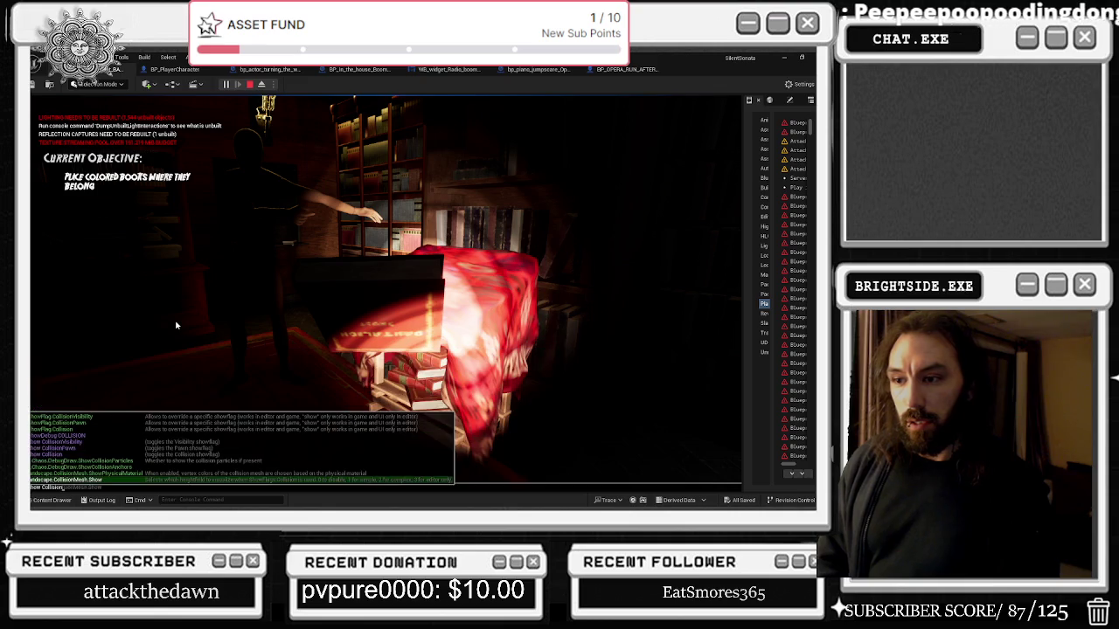
pyautogui.press('Return')
pyautogui.press('`')
pyautogui.press('`')
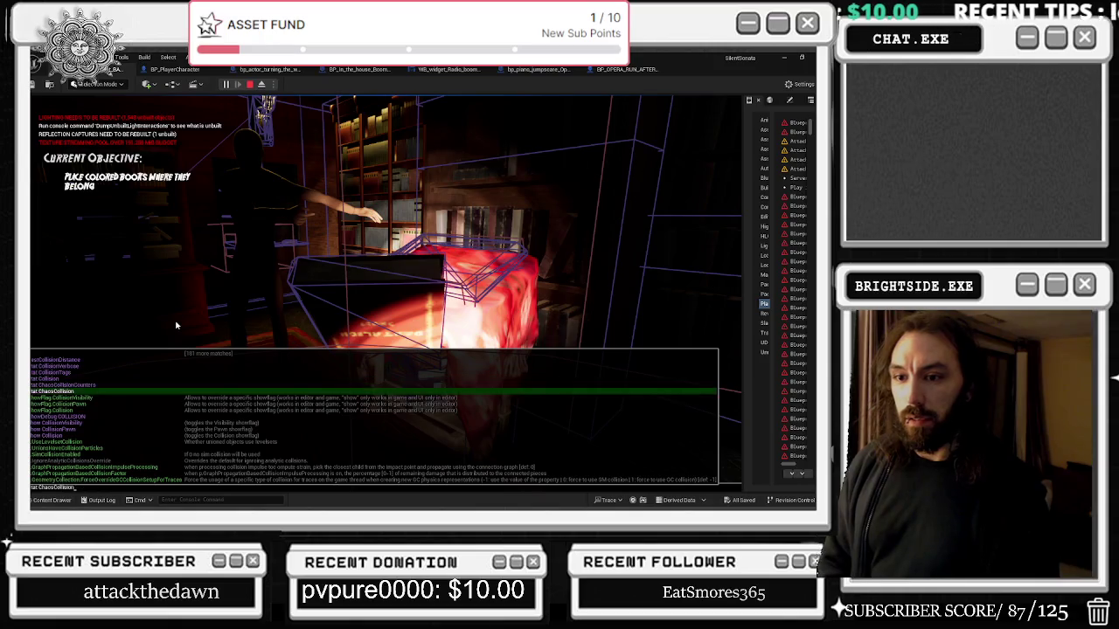
pyautogui.press('`')
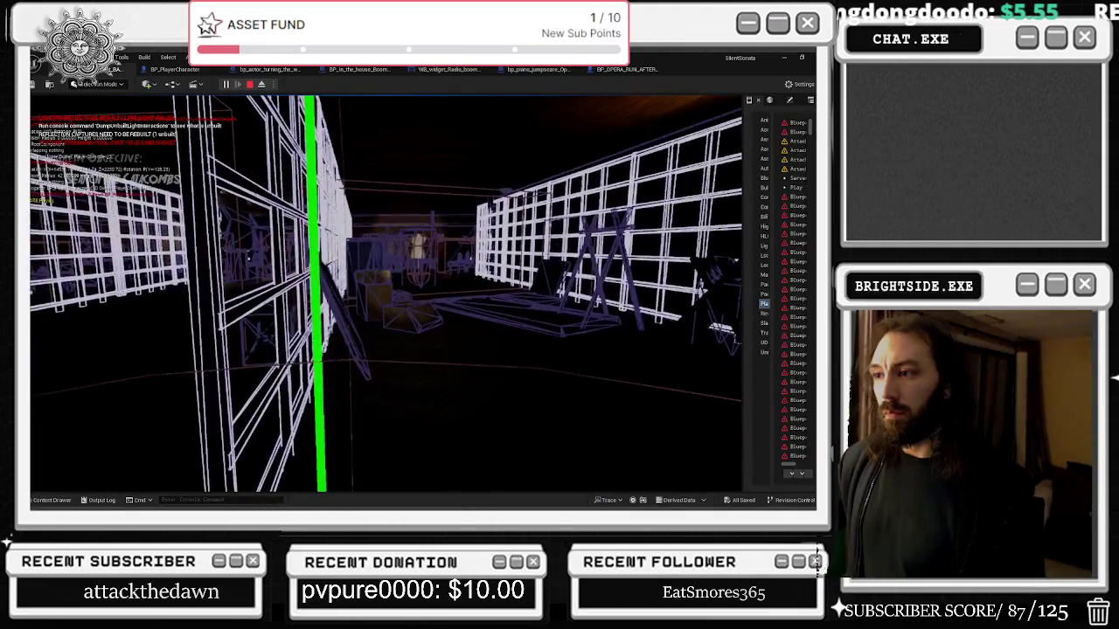
# Switch to the Chrome window playing the Modest Mouse 'Float On' video.
pyautogui.hotkey('alt', 'Tab')
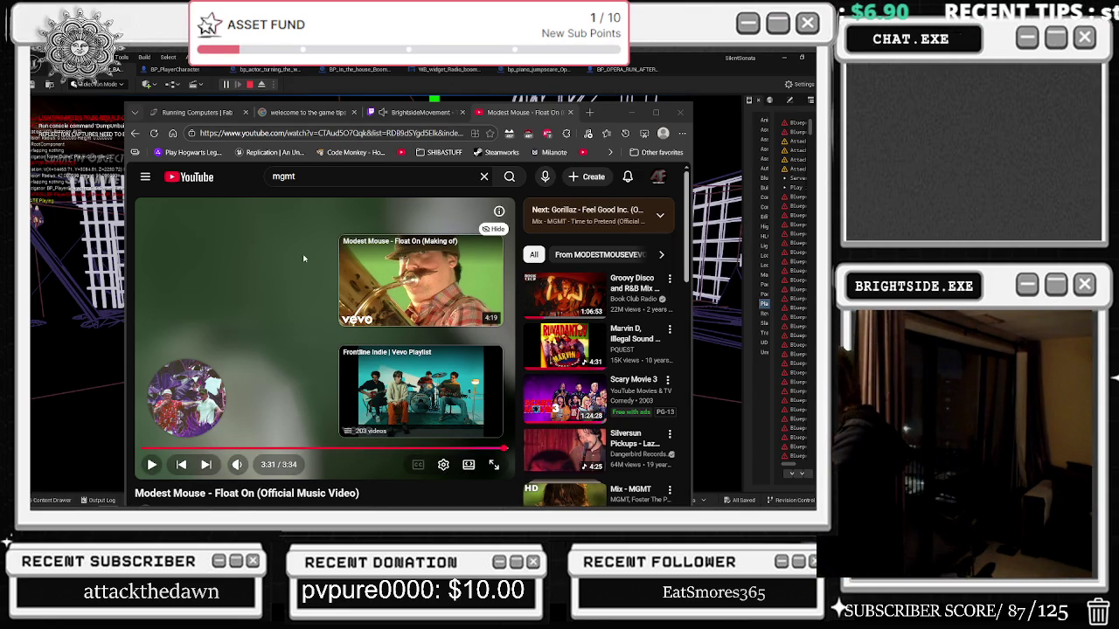
# Leave the YouTube player and return to the Unreal play-test in collision view.
pyautogui.rightClick(303, 259)
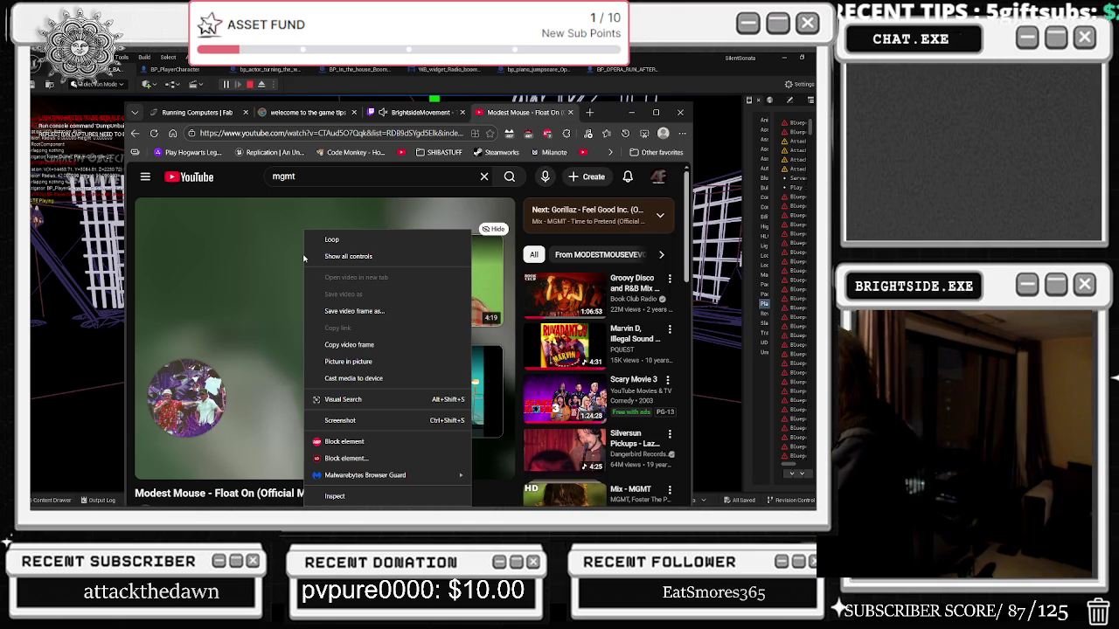
pyautogui.scroll(-1, 144, 289)
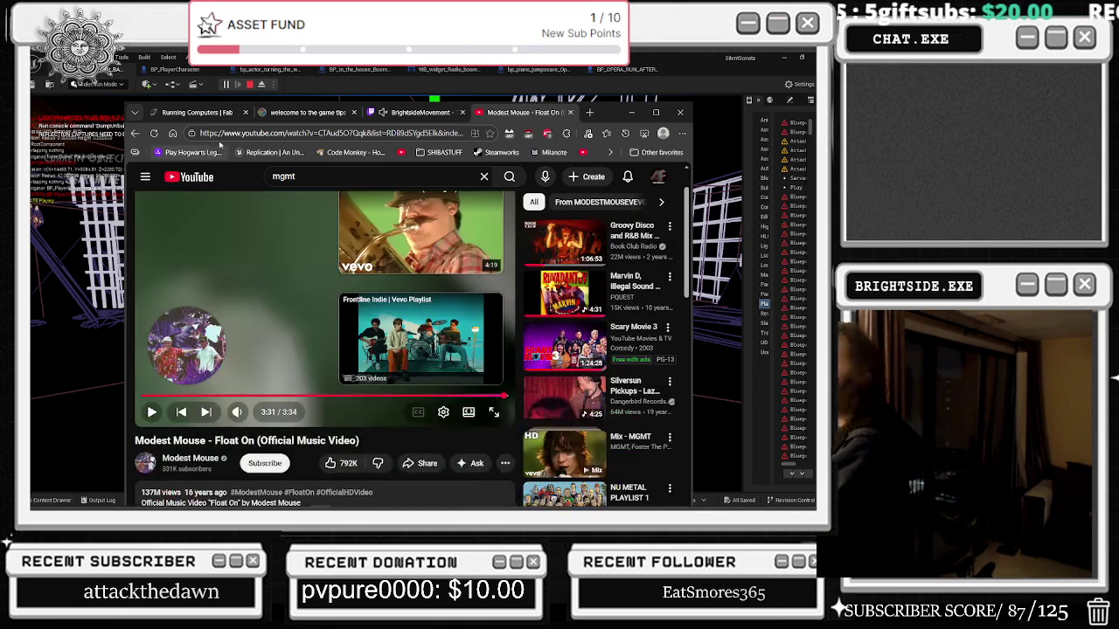
pyautogui.hotkey('alt', 'Tab')
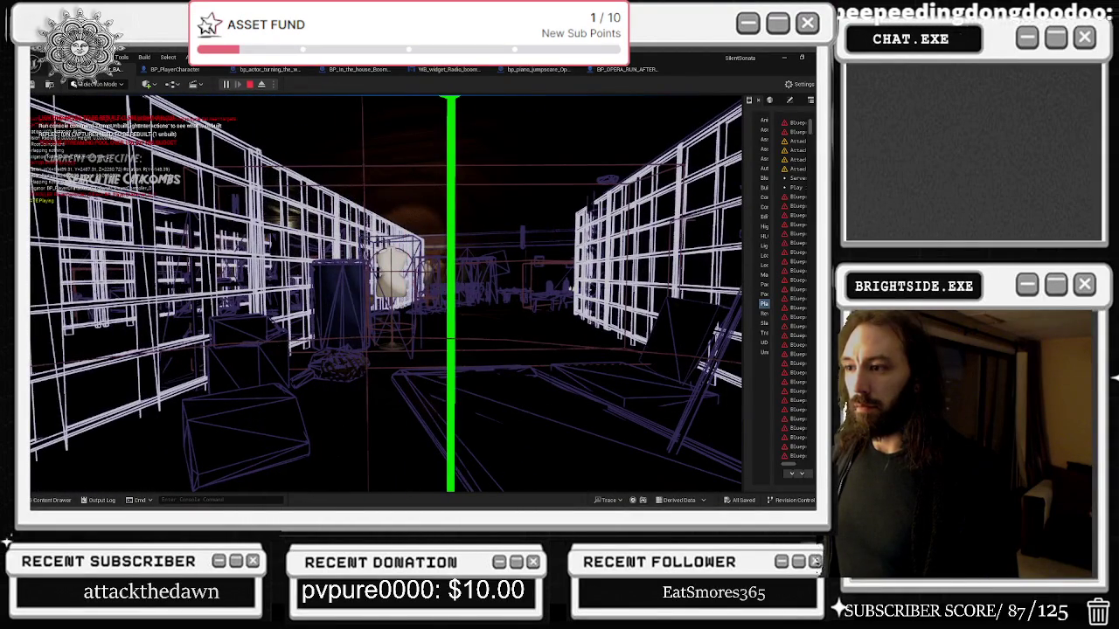
# Walk through the catacomb shelf aisles past the candle alcove and hanging chains.
pyautogui.press('w')
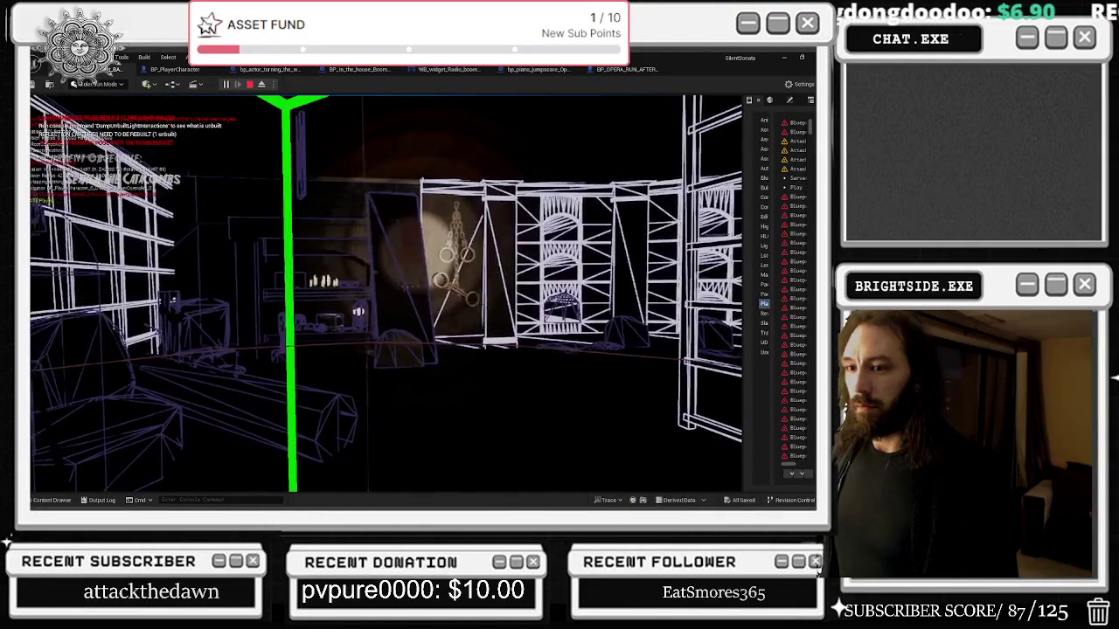
pyautogui.press('w')
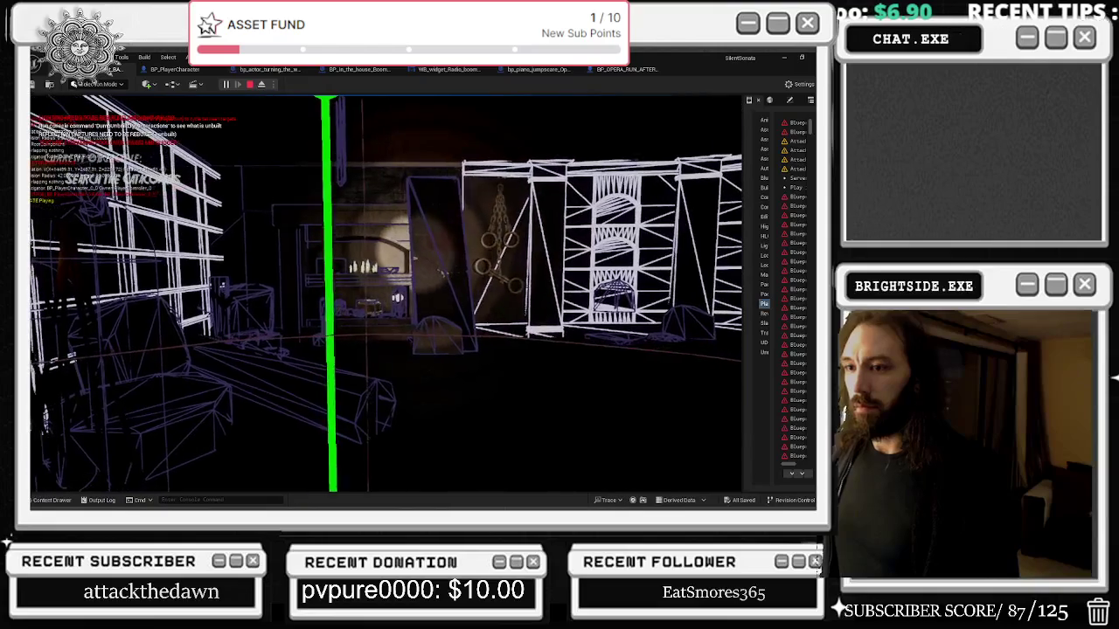
pyautogui.press('w')
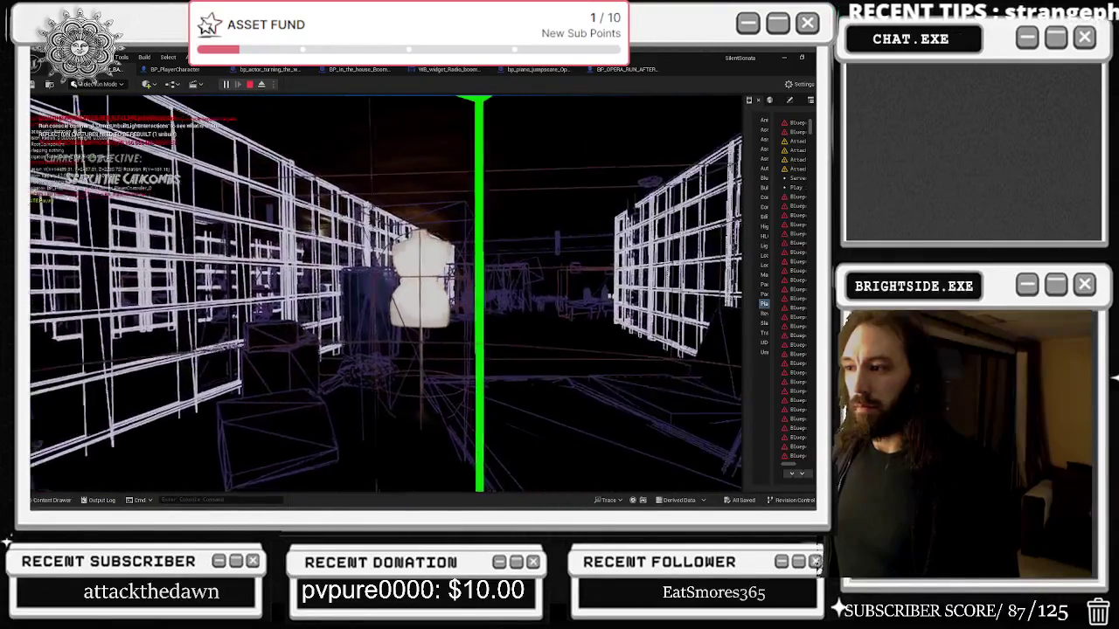
pyautogui.press('w')
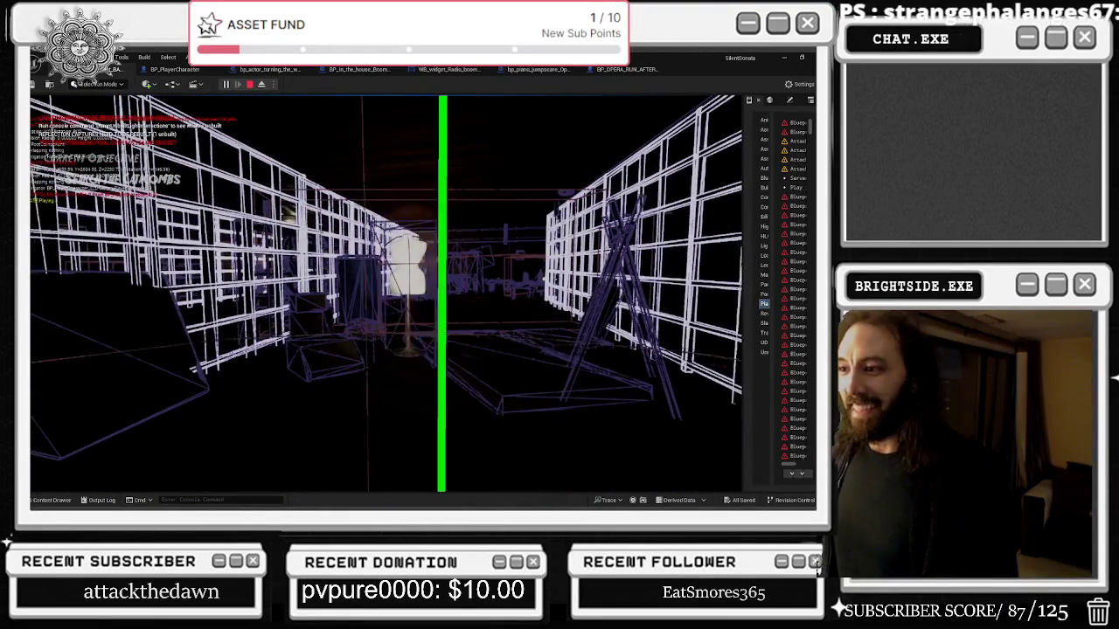
pyautogui.press('w')
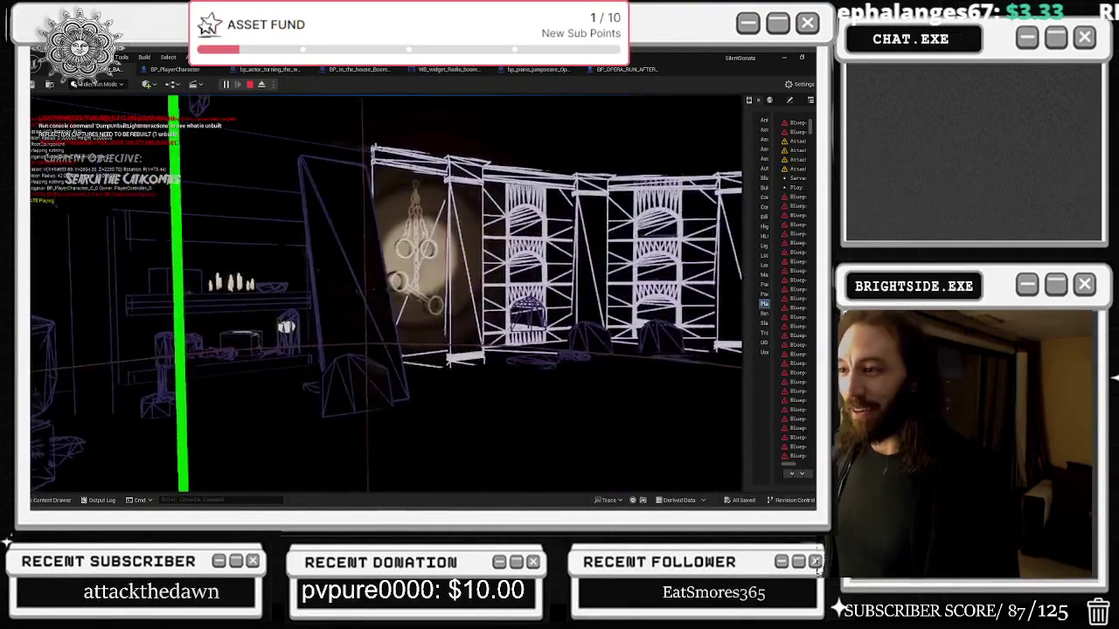
pyautogui.press('w')
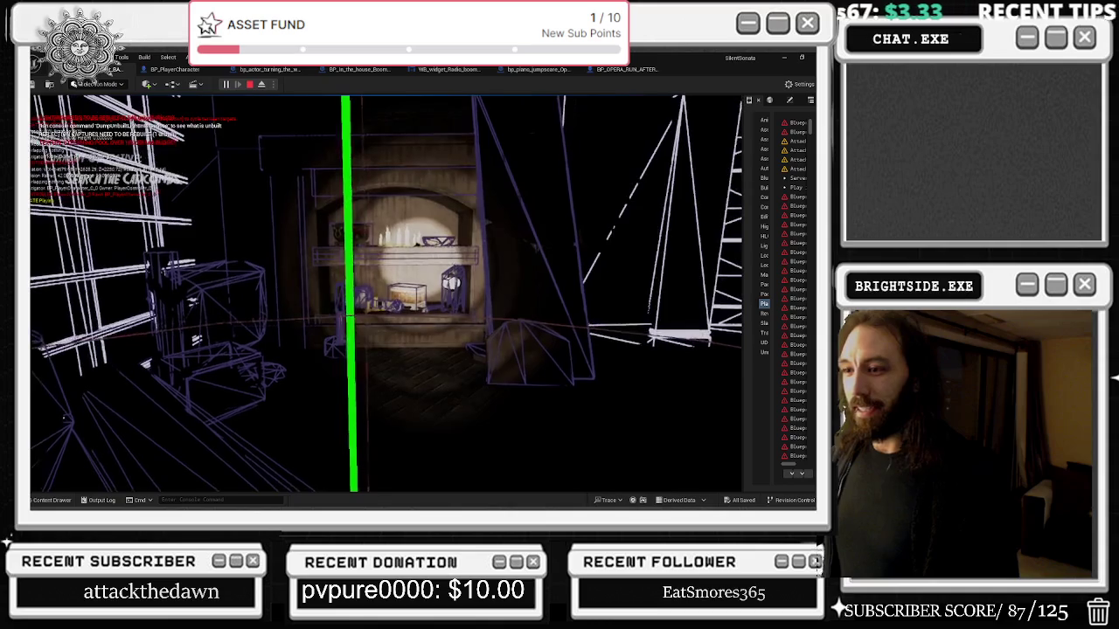
pyautogui.press('w')
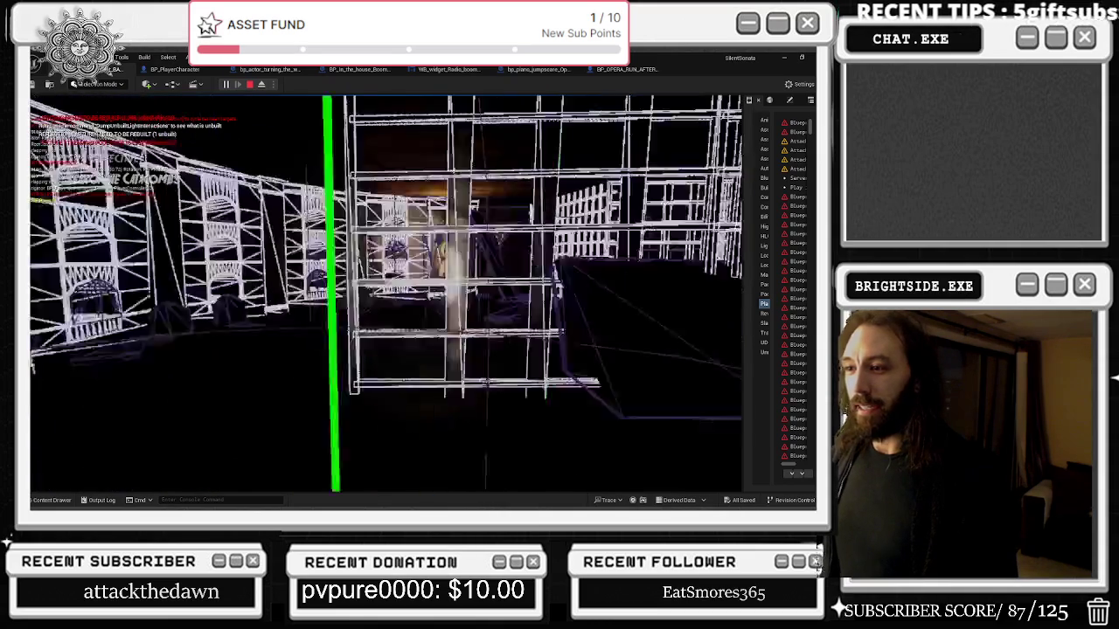
pyautogui.press('w')
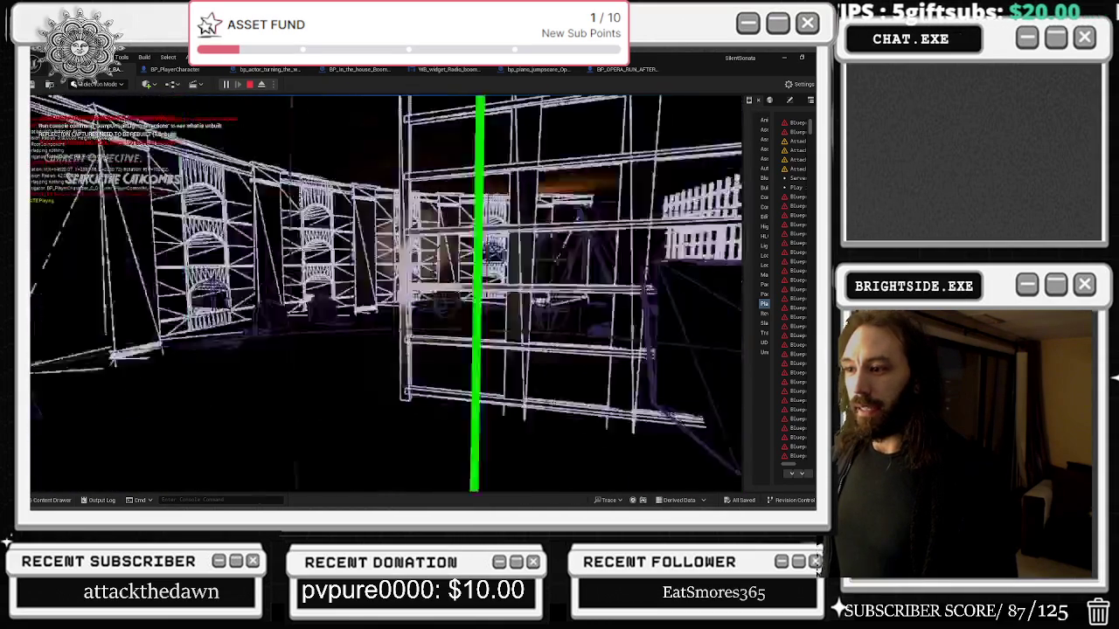
pyautogui.press('w')
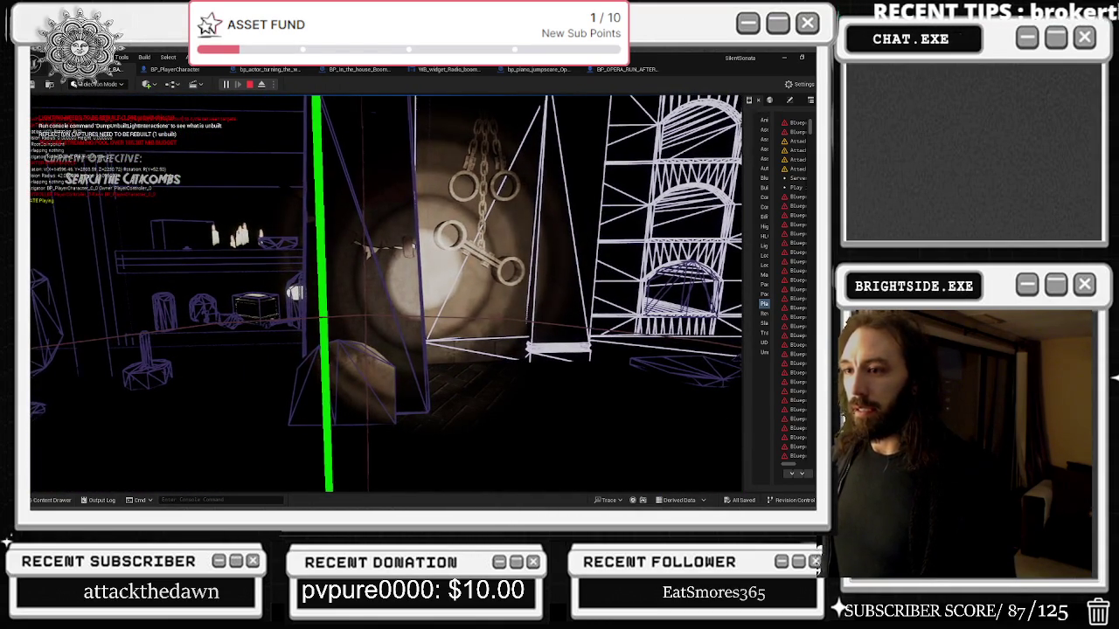
pyautogui.press('w')
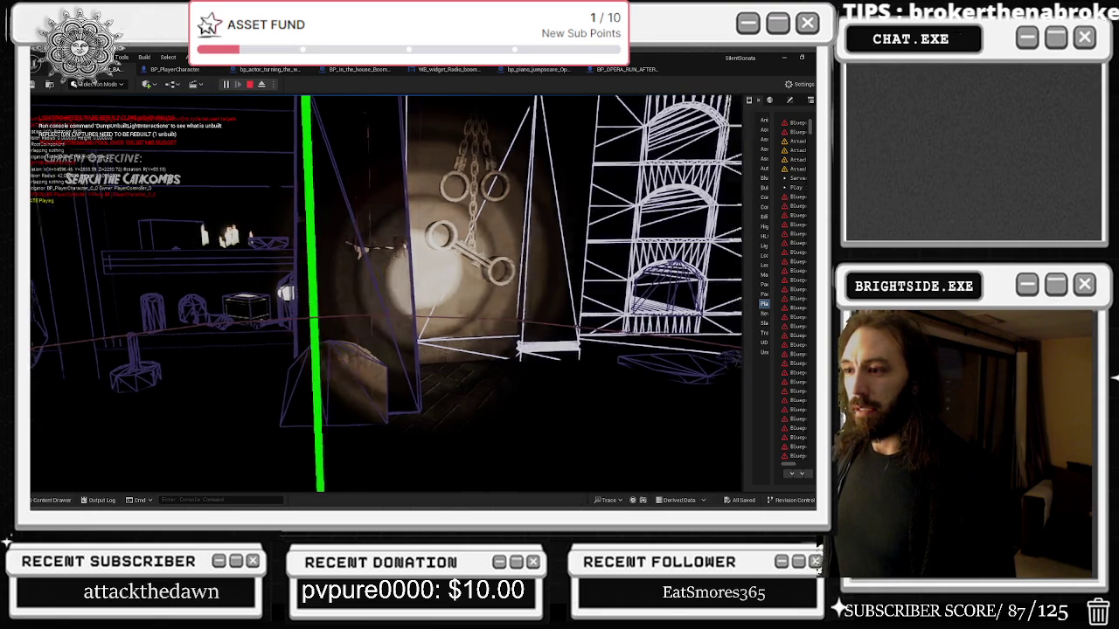
pyautogui.press('w')
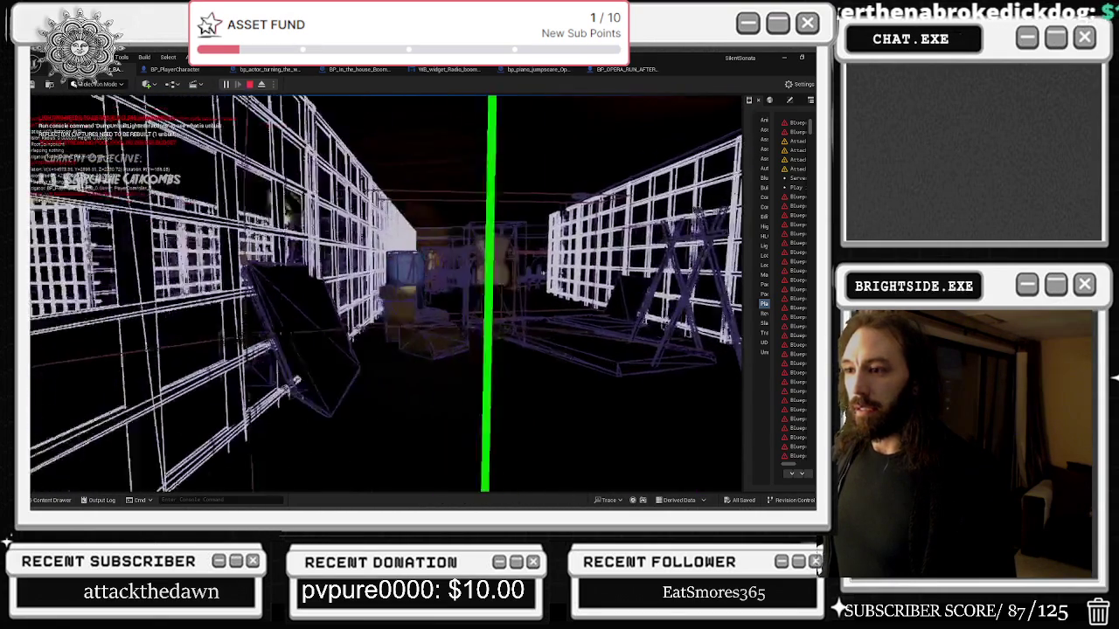
# Continue past the lit cage wall and mannequin, through the corridor into the red-cloth room.
pyautogui.press('d')
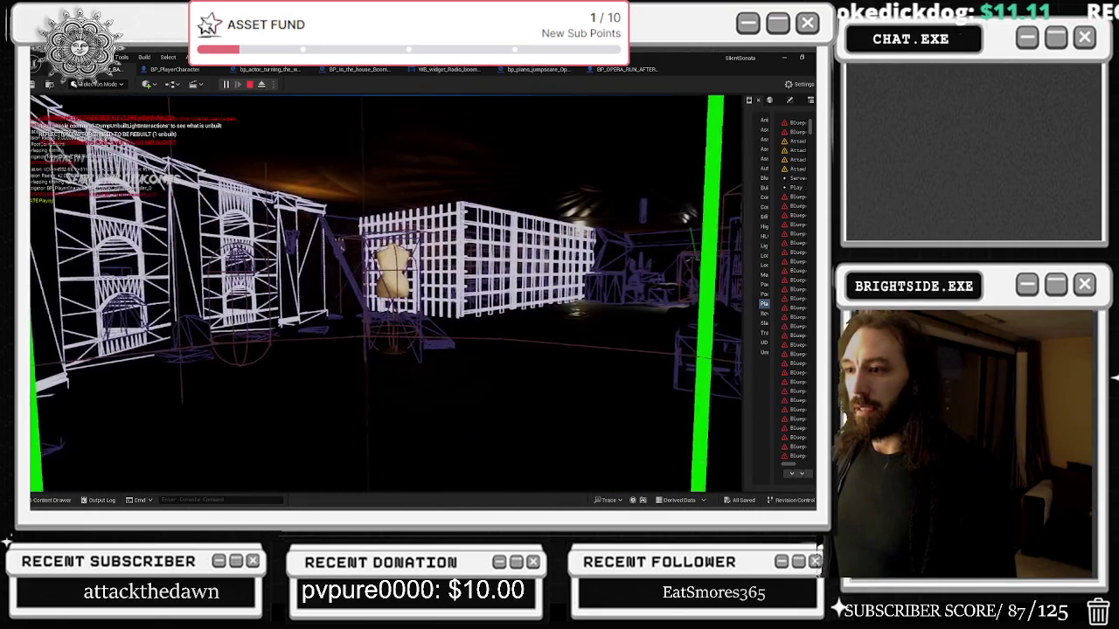
pyautogui.press('w')
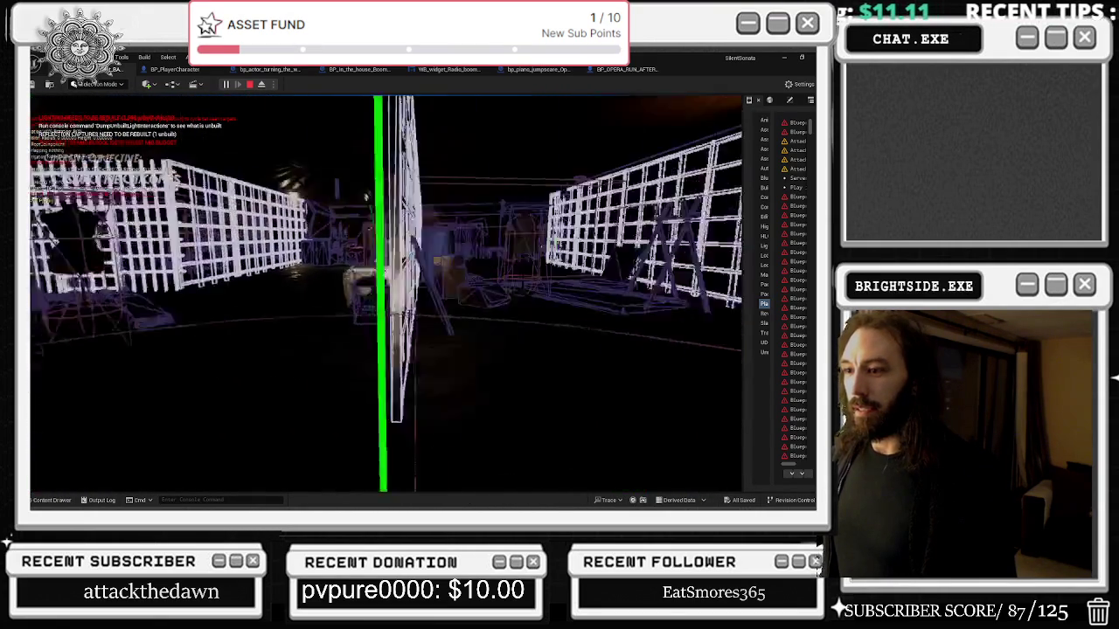
pyautogui.press('w')
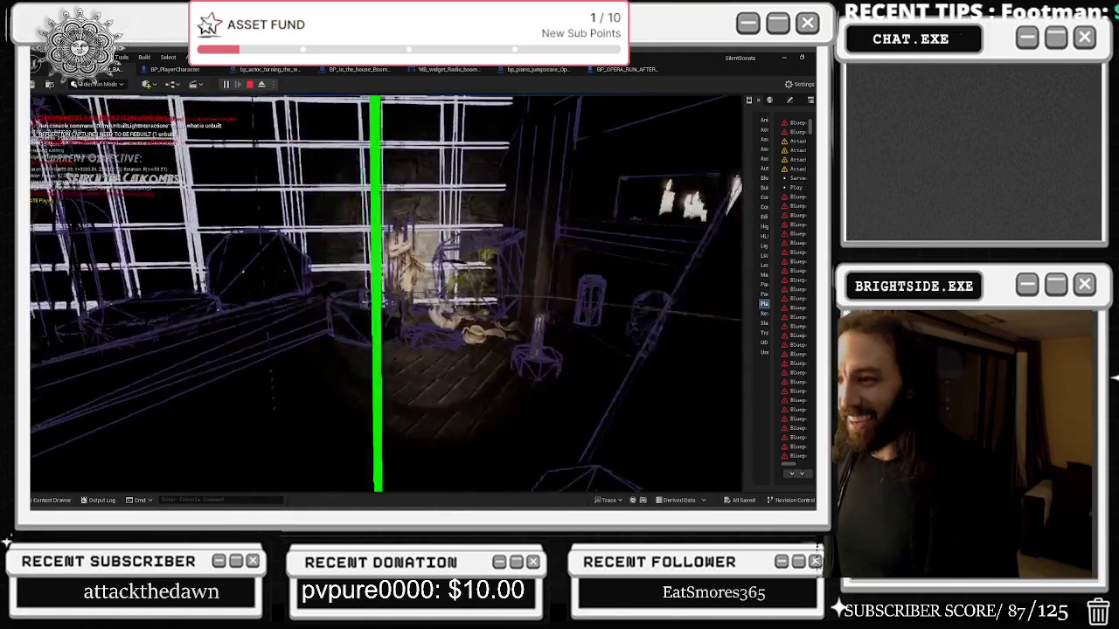
pyautogui.press('w')
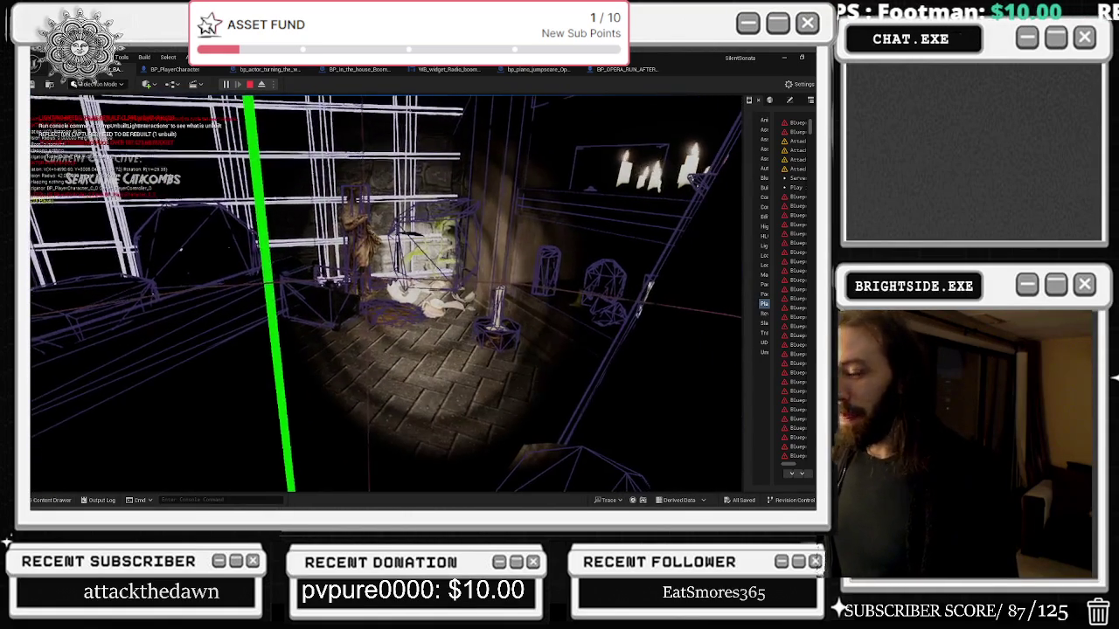
pyautogui.press('w')
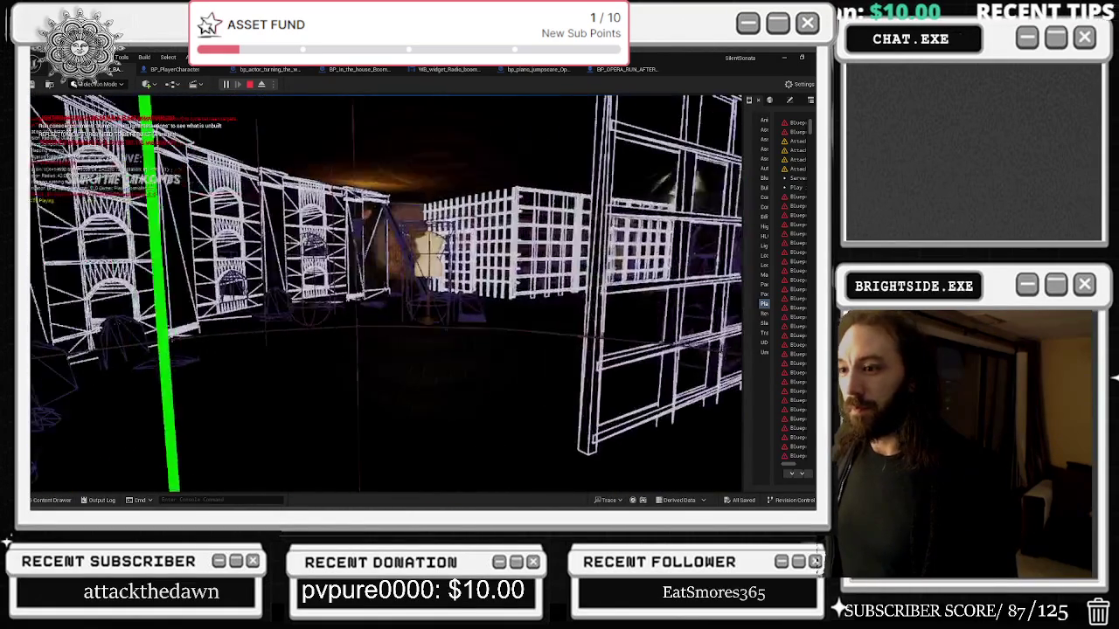
pyautogui.press('w')
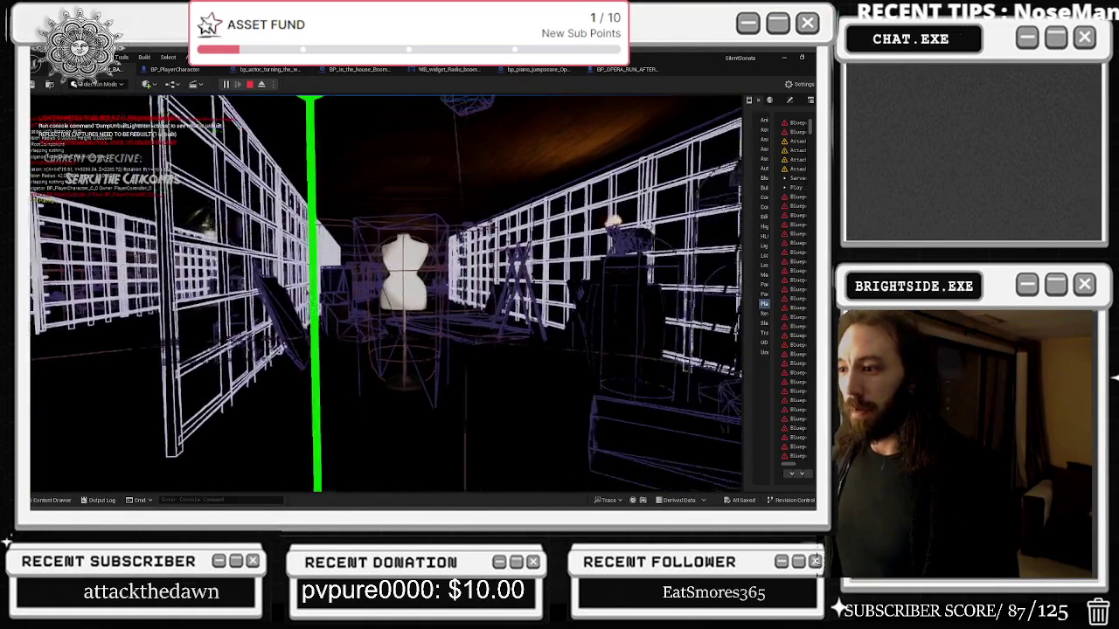
pyautogui.press('w')
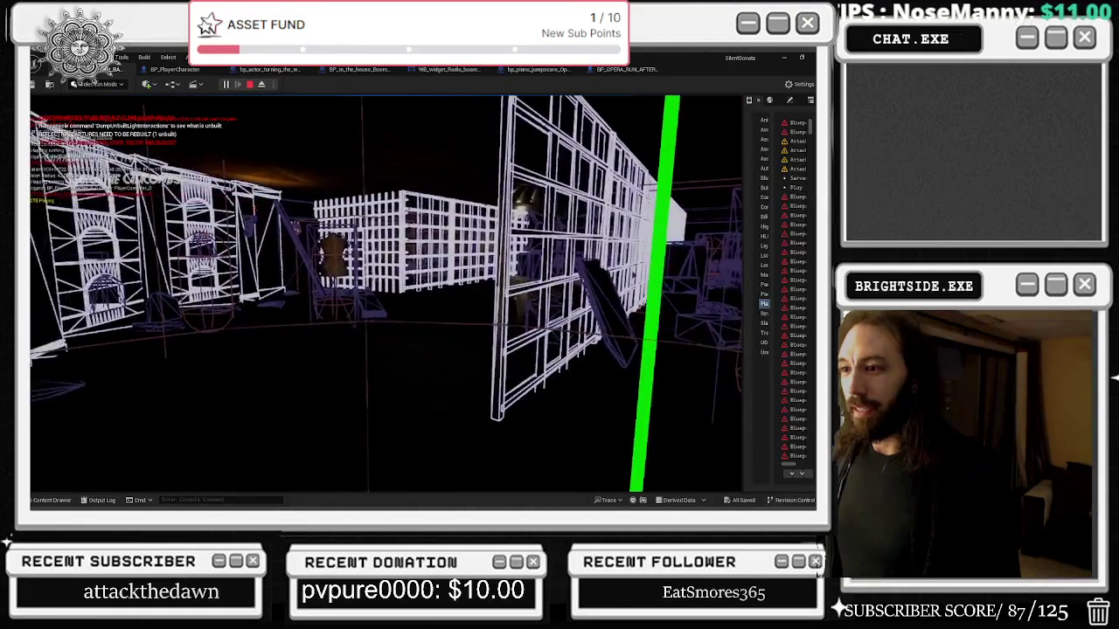
pyautogui.press('w')
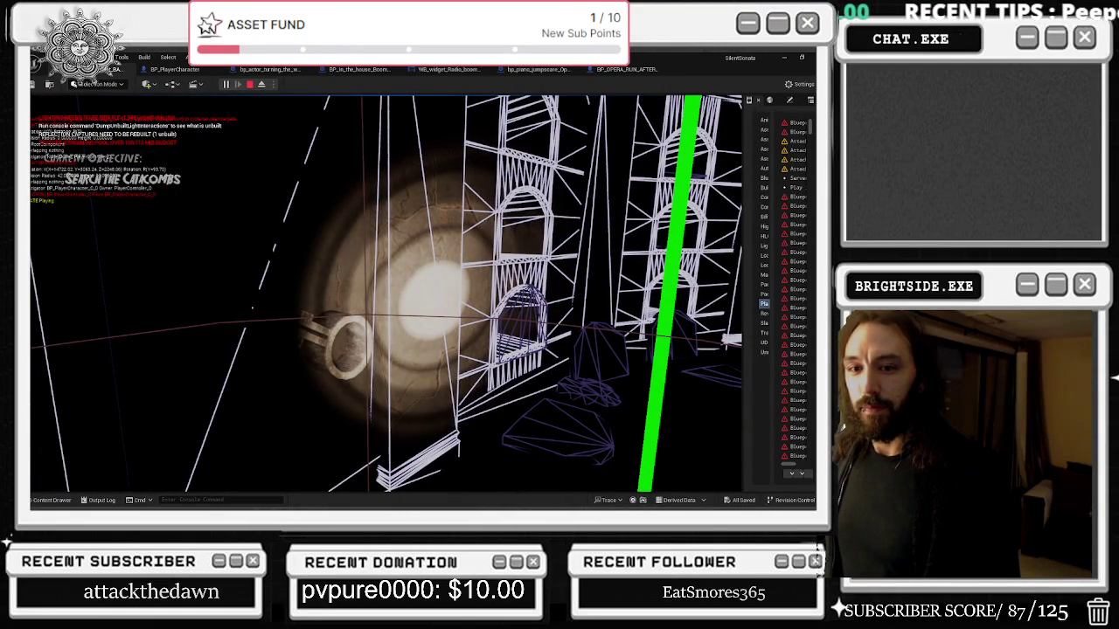
pyautogui.press('w')
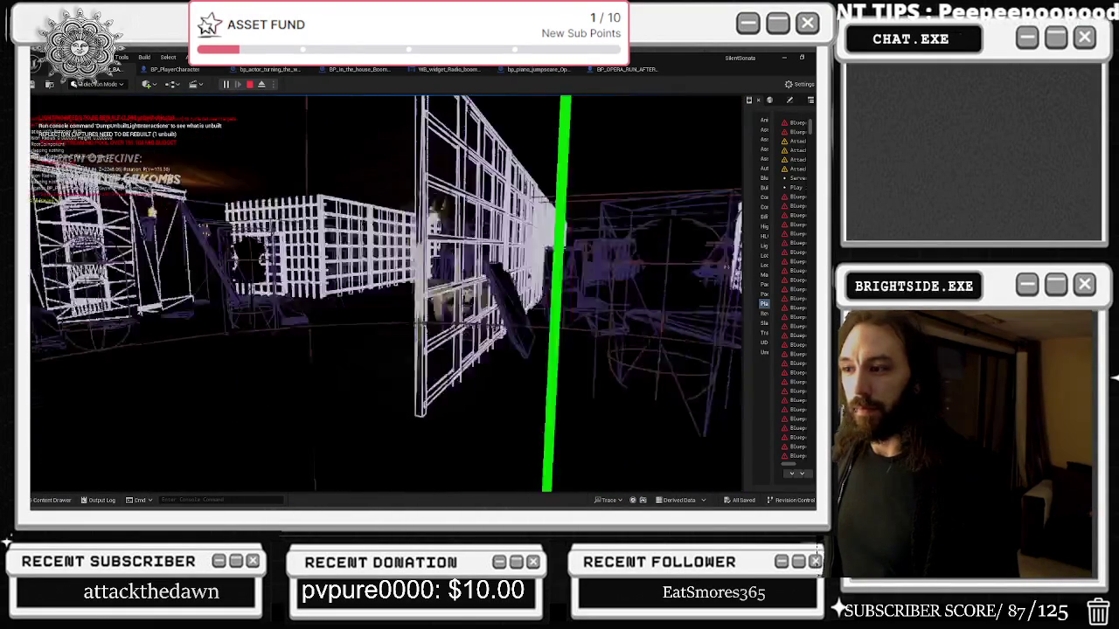
pyautogui.press('w')
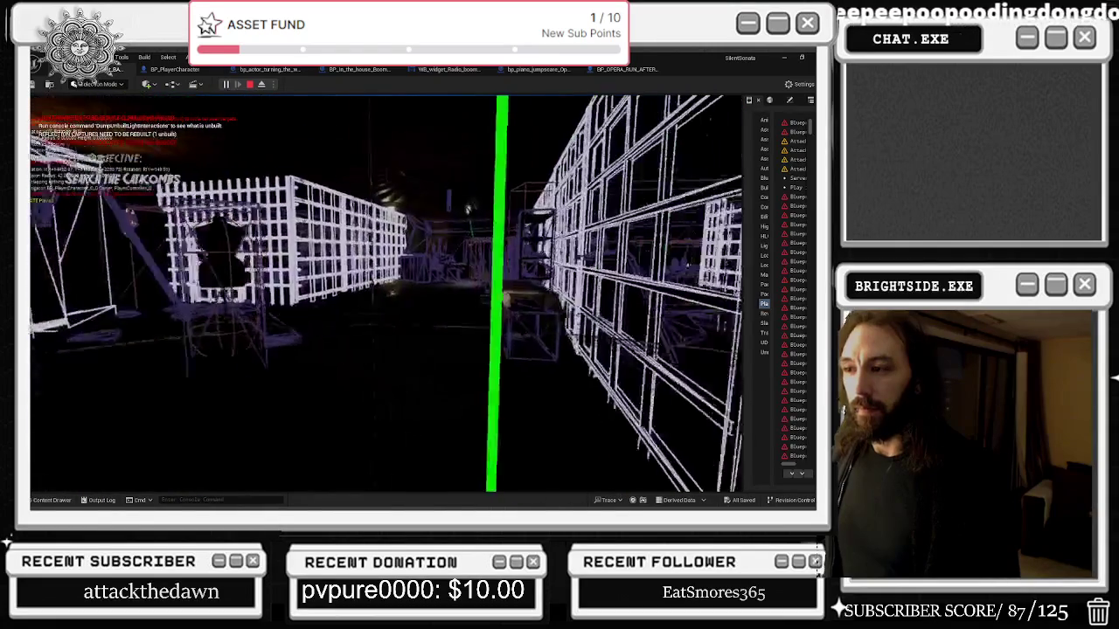
pyautogui.press('w')
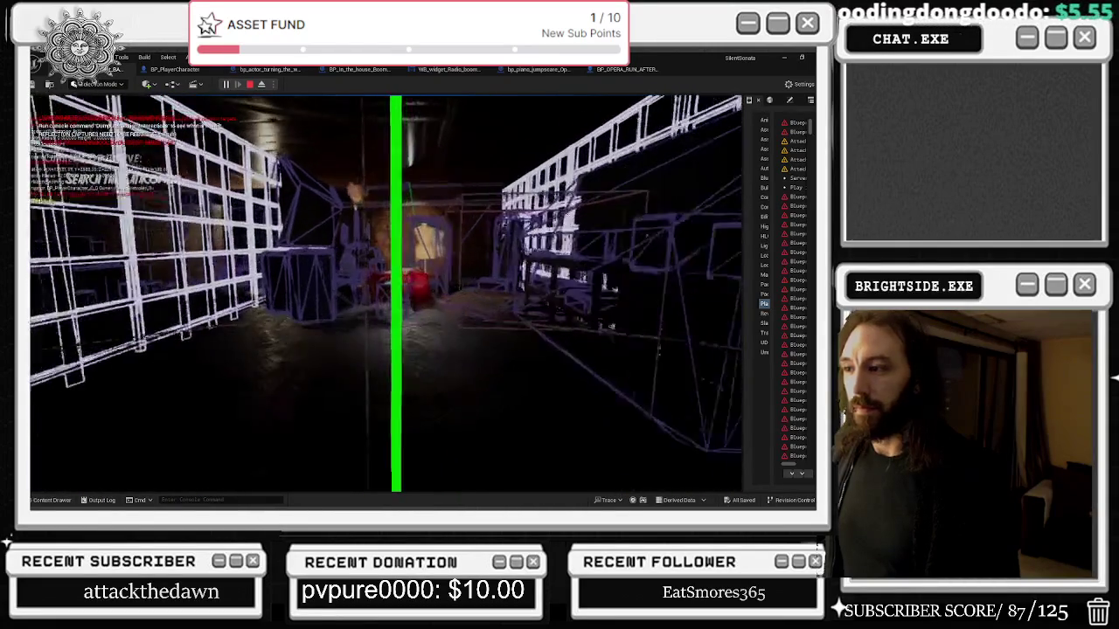
pyautogui.press('w')
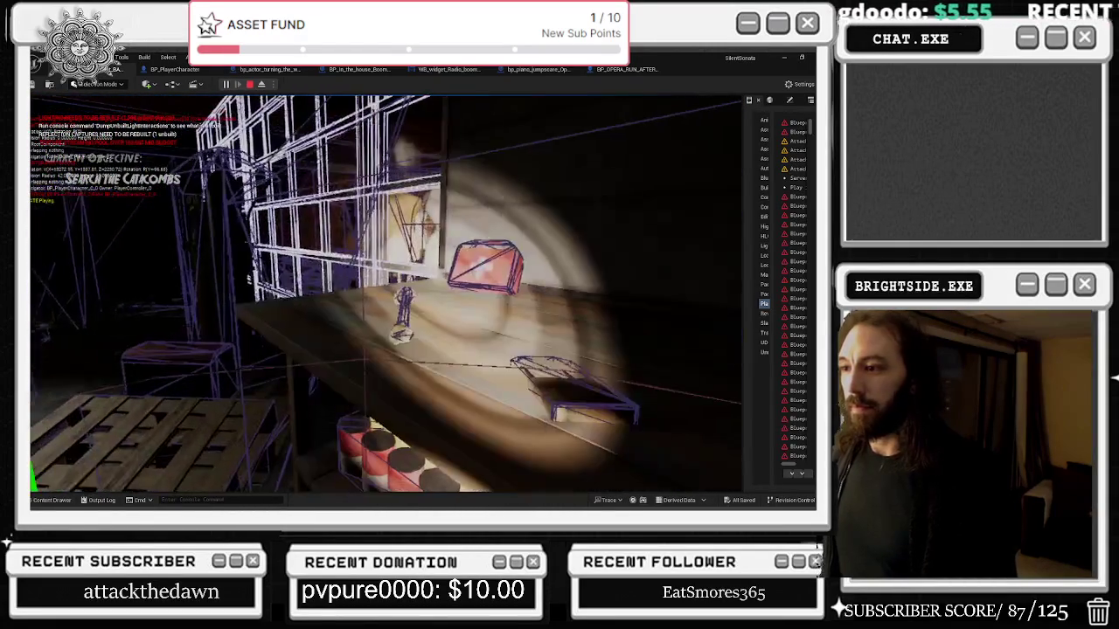
pyautogui.press('w')
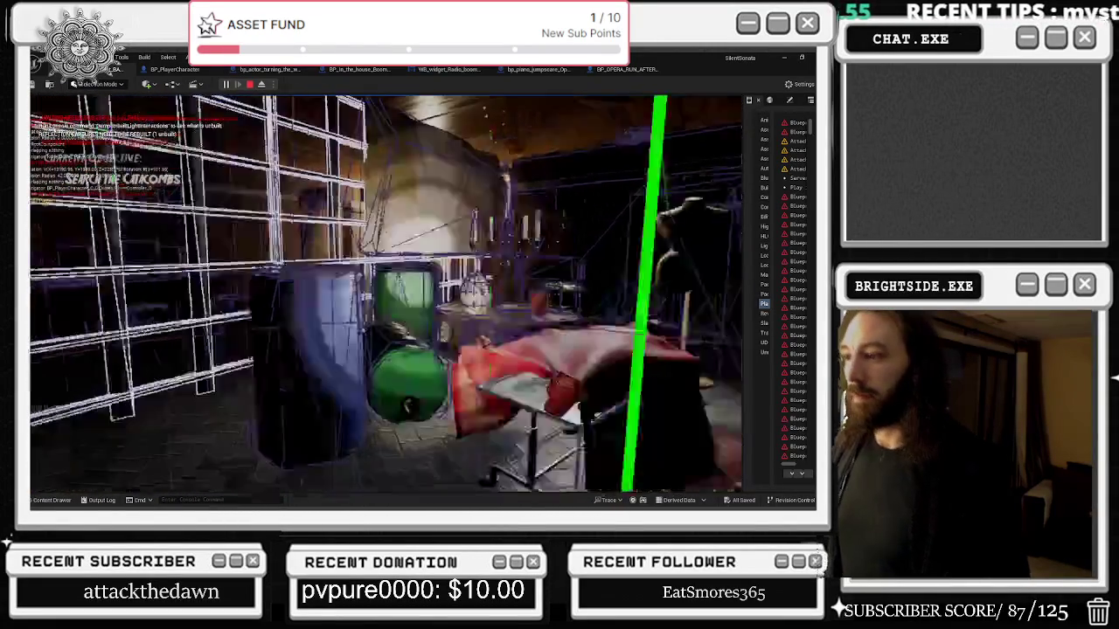
pyautogui.press('w')
pyautogui.press('w')
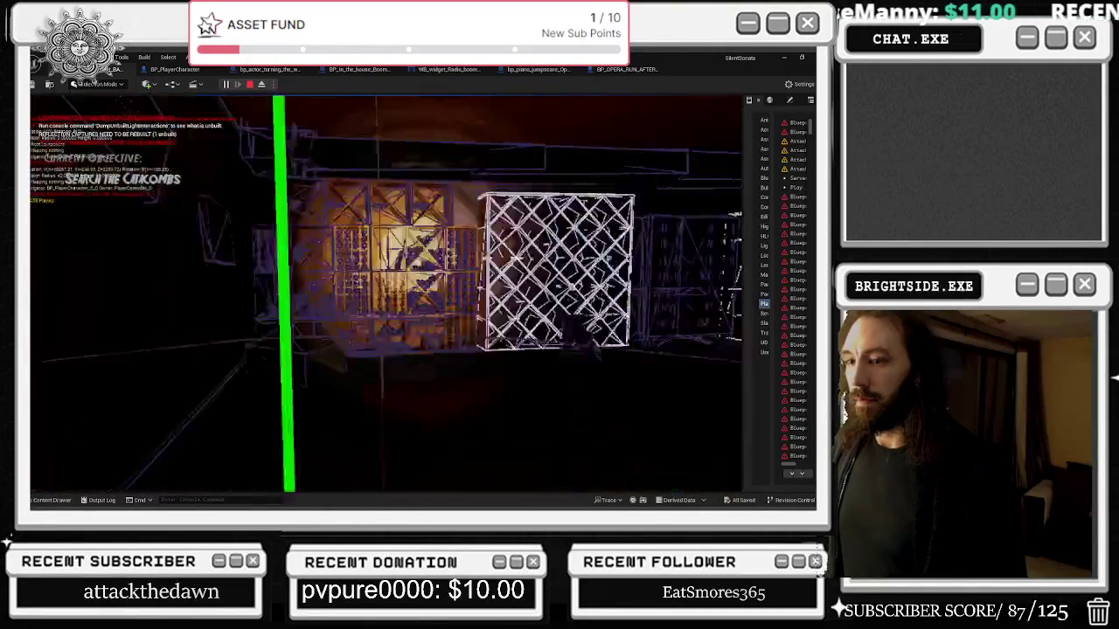
# Walk past the wooden bedframe out of the catacombs into the house rooms.
pyautogui.press('w')
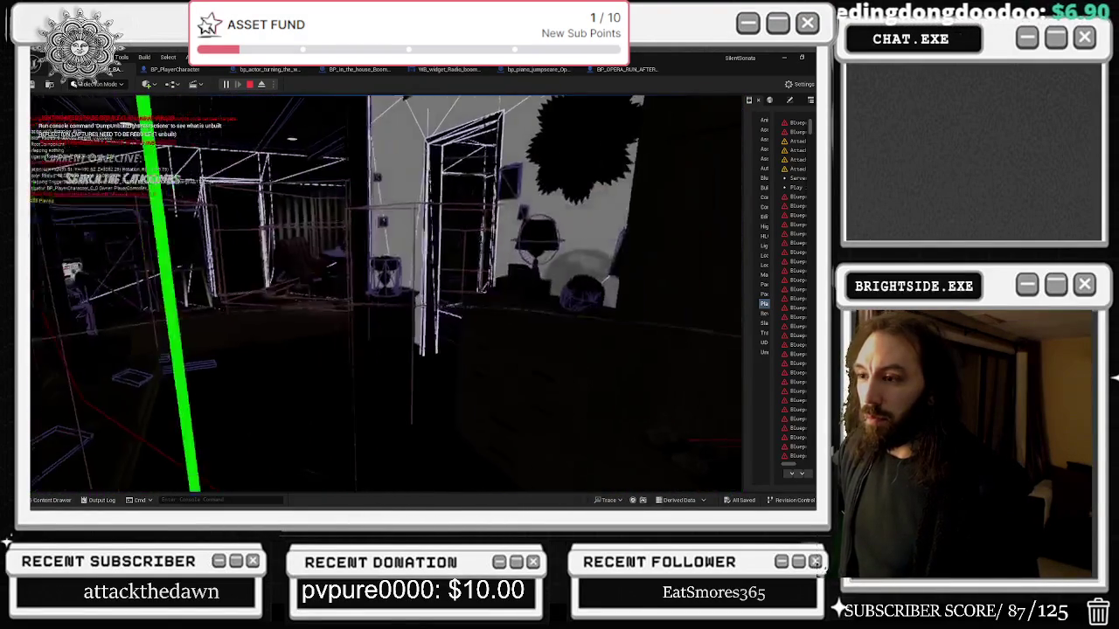
pyautogui.hotkey('alt', 'Tab')
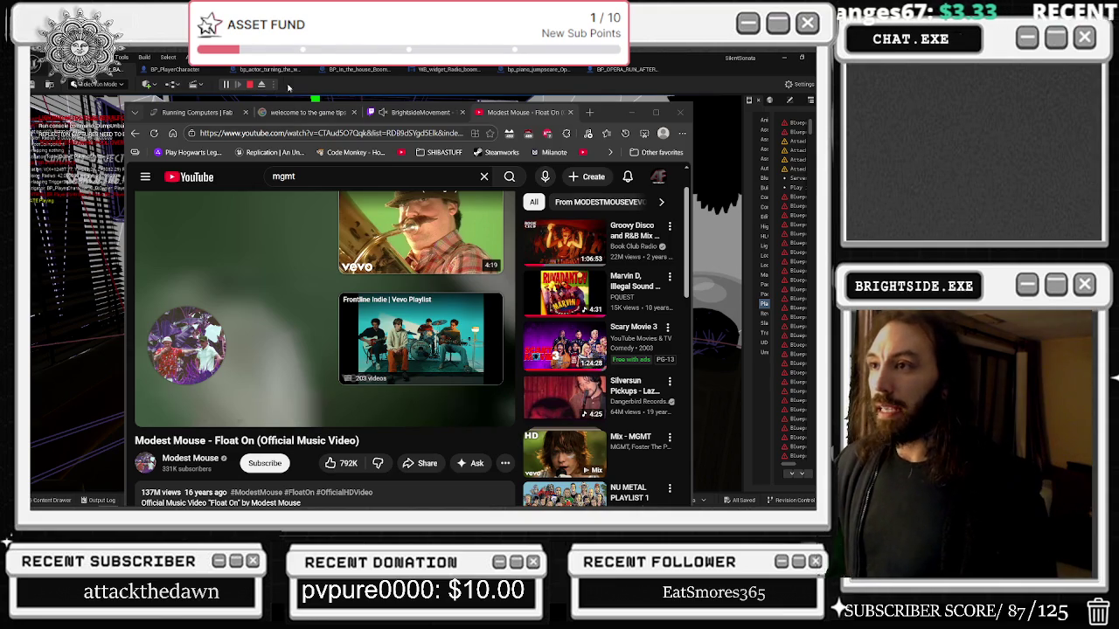
pyautogui.click(33, 317)
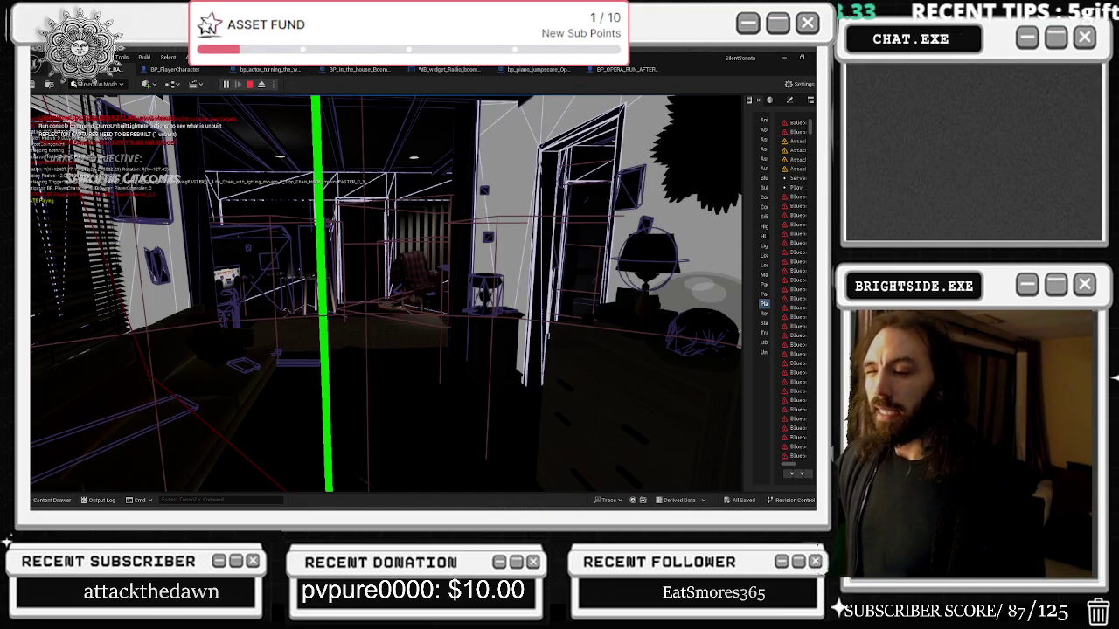
pyautogui.click(387, 294)
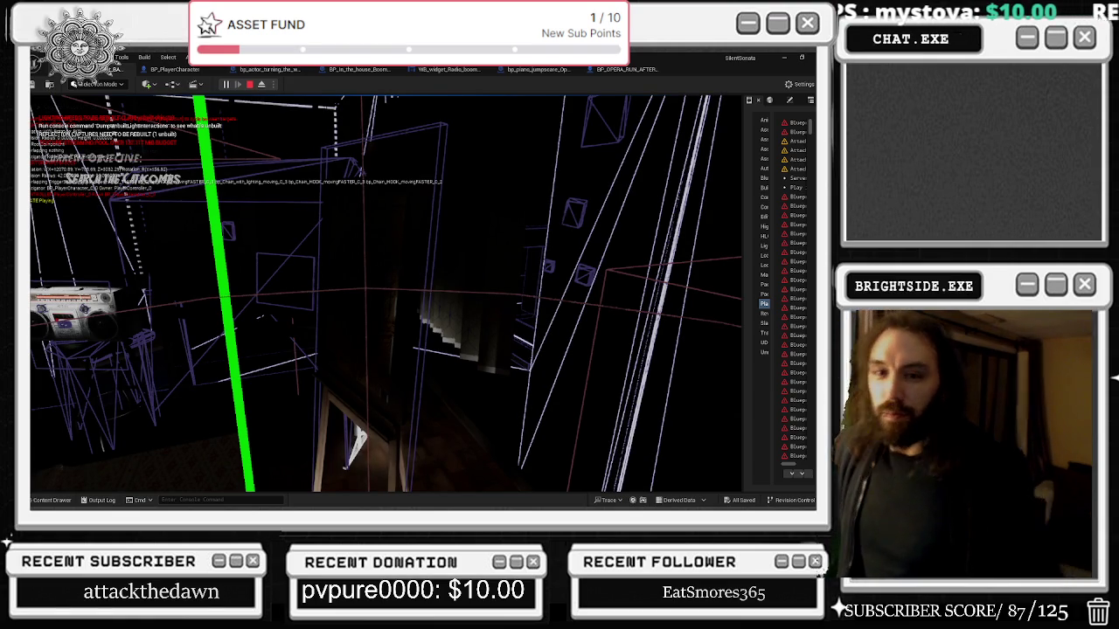
# Inspect the RIPTUNES boombox radio up close.
pyautogui.press('e')
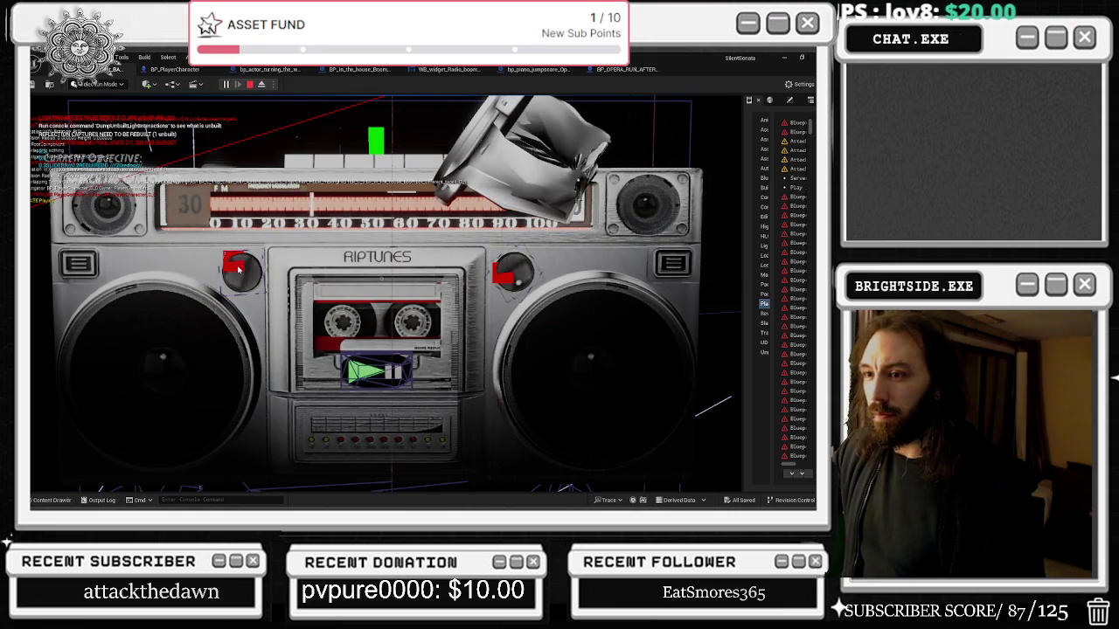
# Retune the boombox dial to 20 and exit the radio close-up.
pyautogui.click(483, 274)
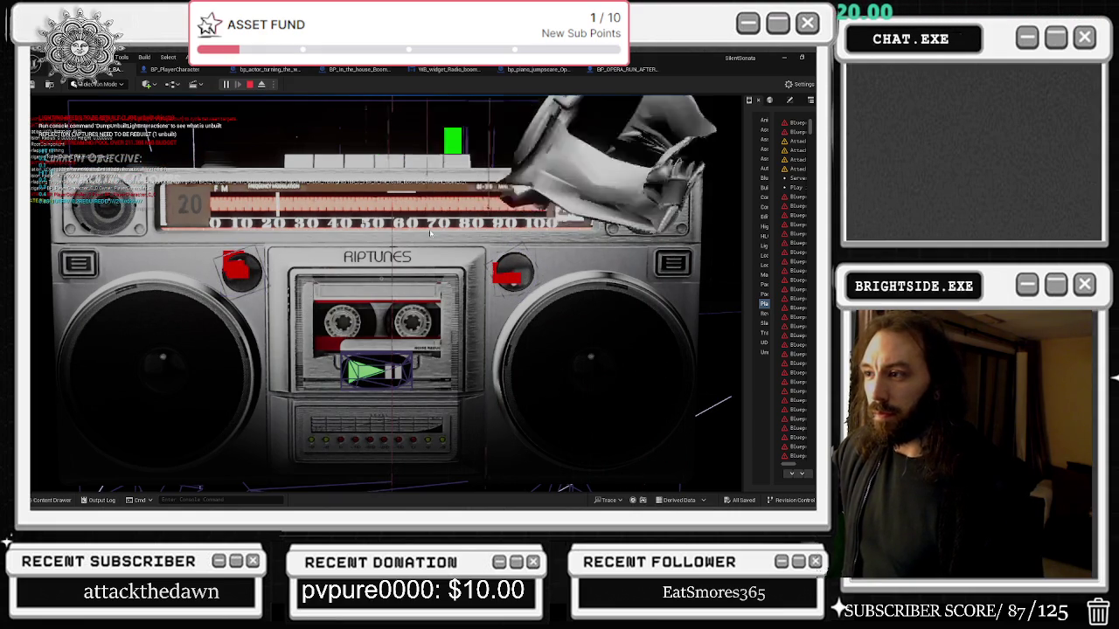
pyautogui.press('Escape')
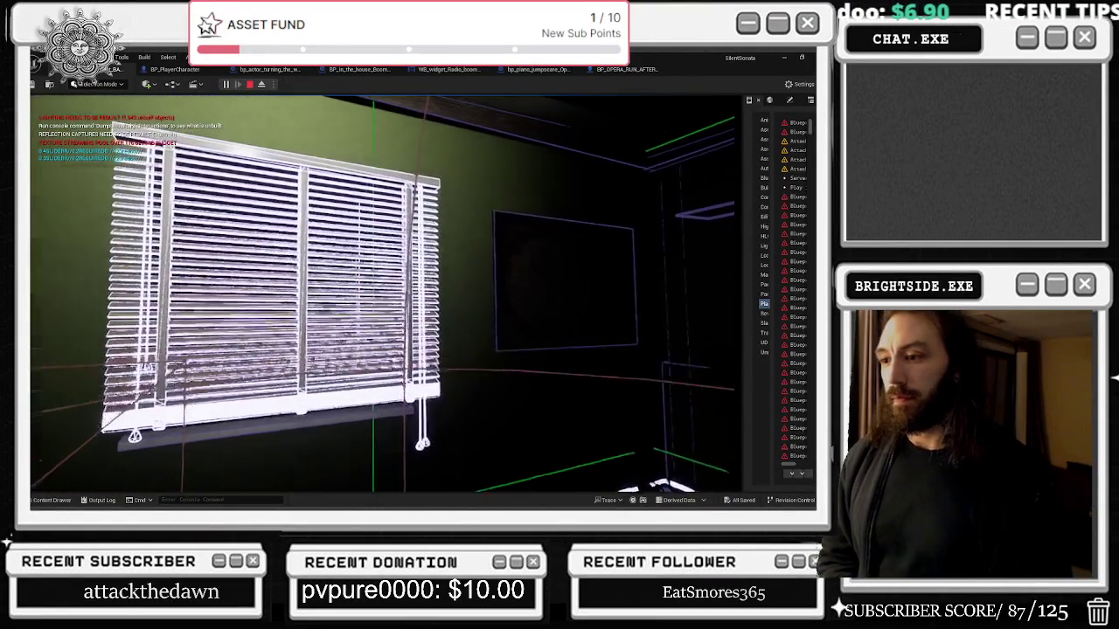
# Turn on the flashlight, then bring the Twitch stream page to the front.
pyautogui.press('f')
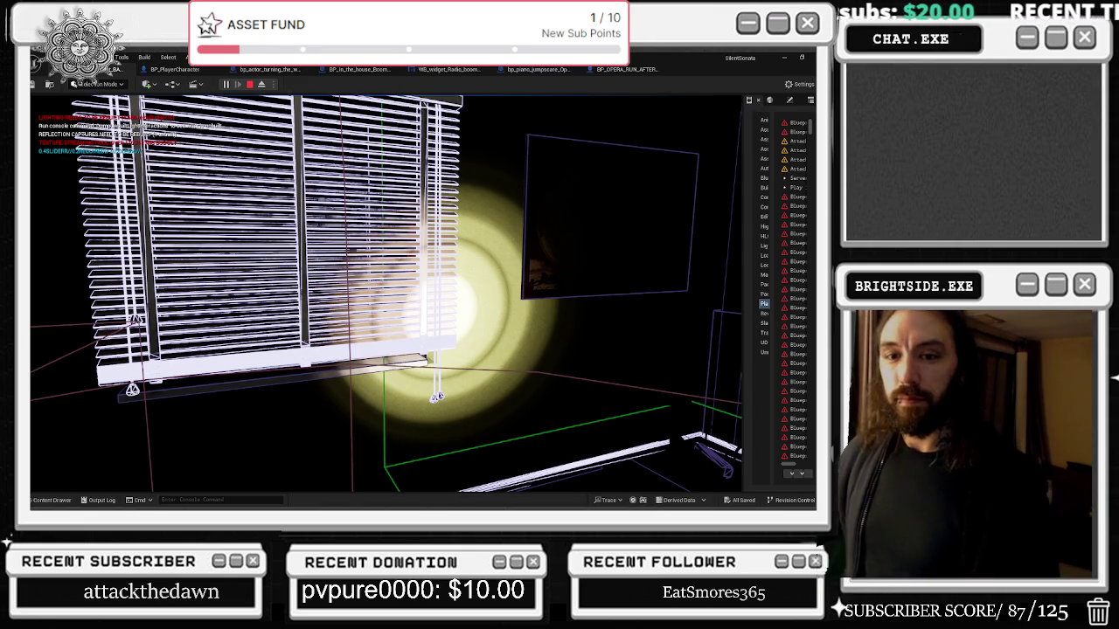
pyautogui.hotkey('alt', 'Tab')
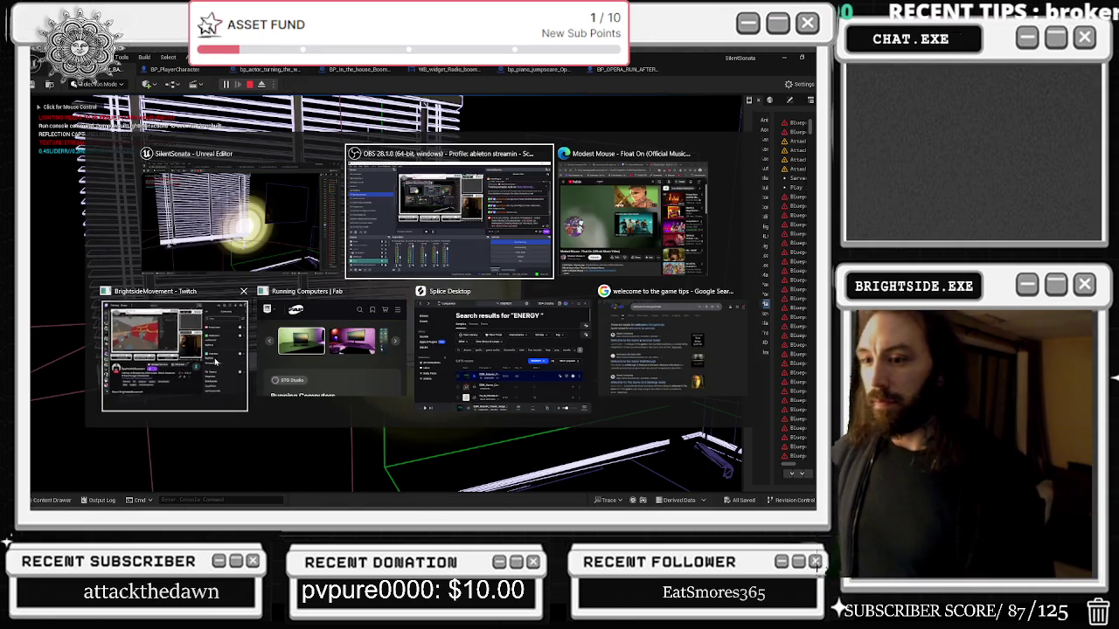
pyautogui.click(215, 361)
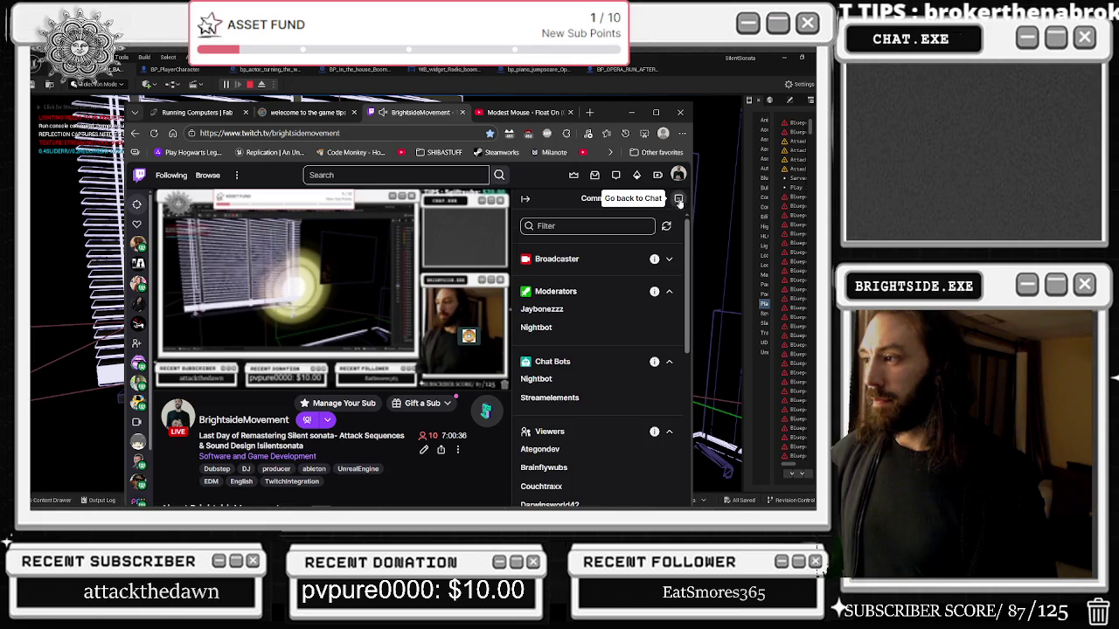
# Switch Twitch back to stream chat, minimize the browser, and stop the play-in-editor session.
pyautogui.click(679, 200)
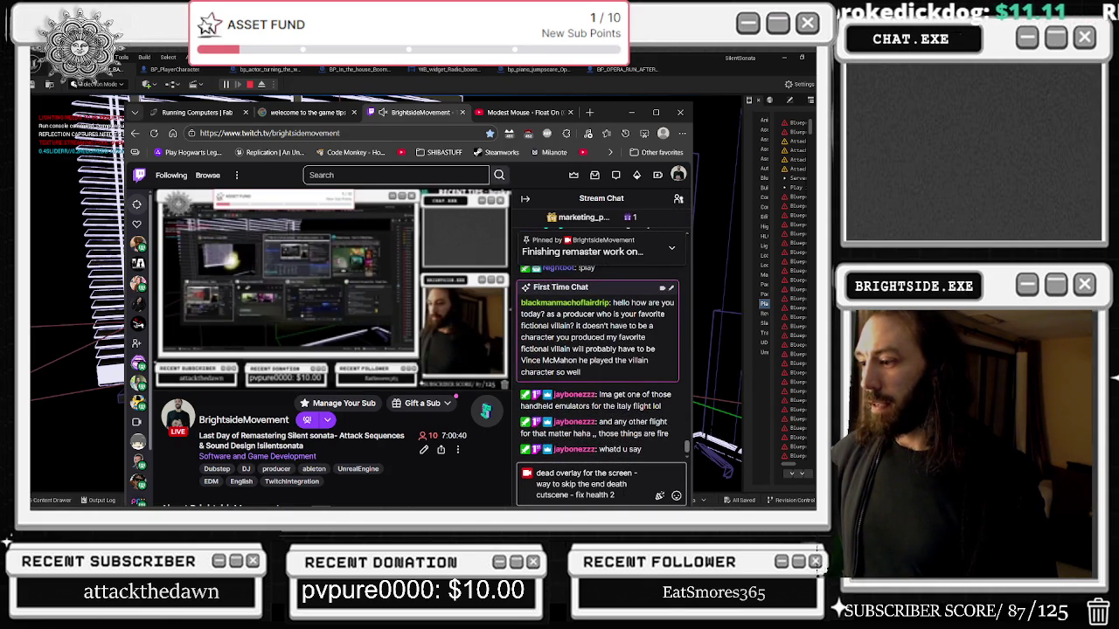
pyautogui.tripleClick(584, 483)
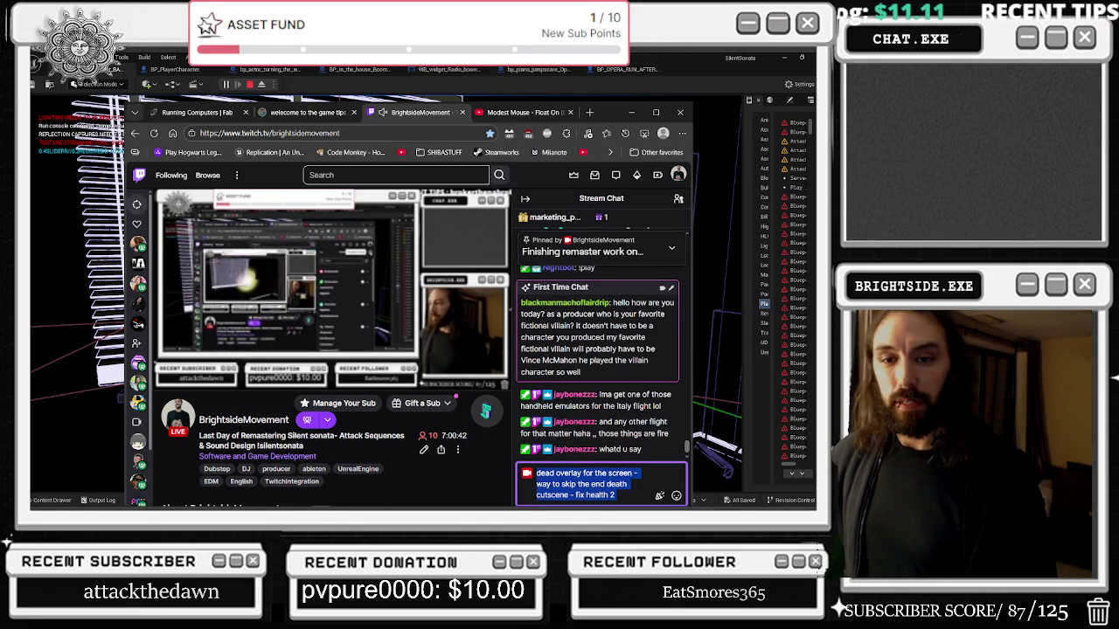
pyautogui.hotkey('alt', 'Tab')
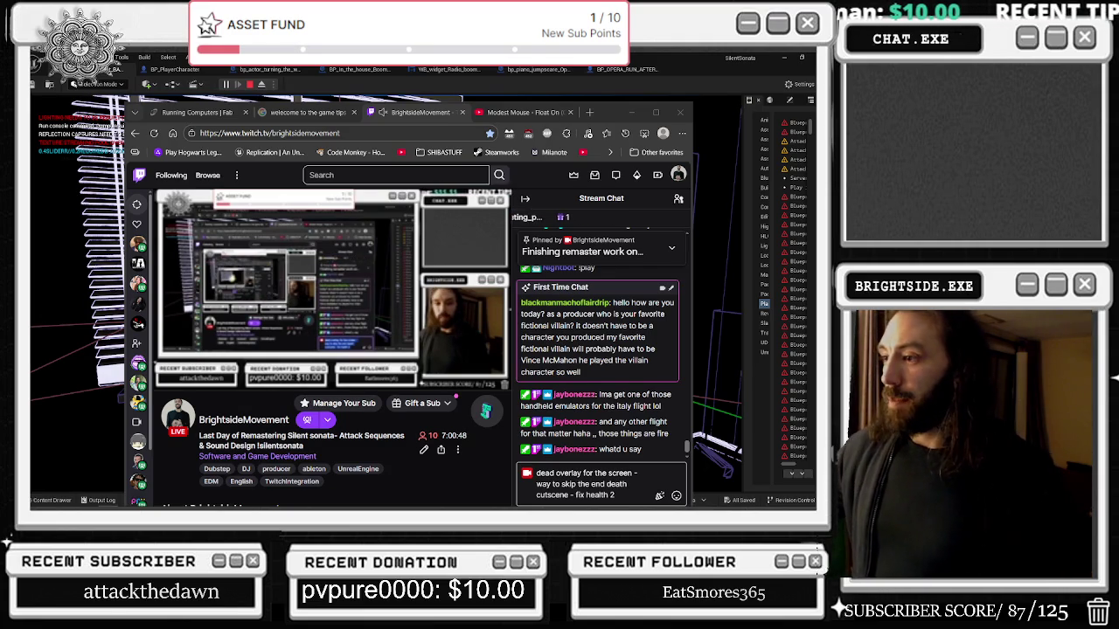
pyautogui.click(613, 120)
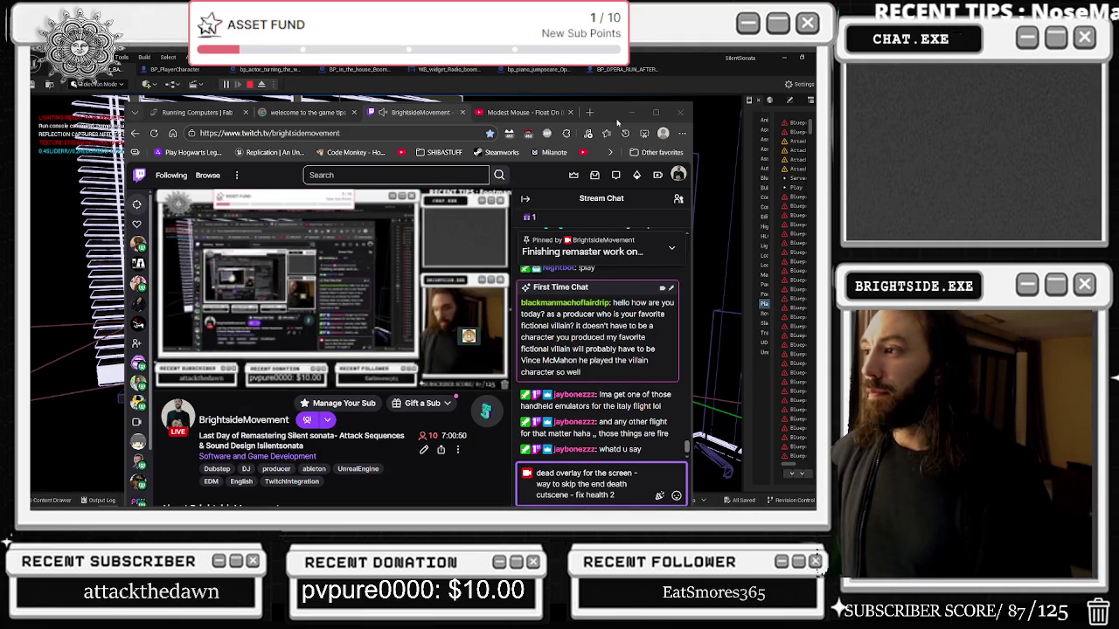
pyautogui.click(631, 112)
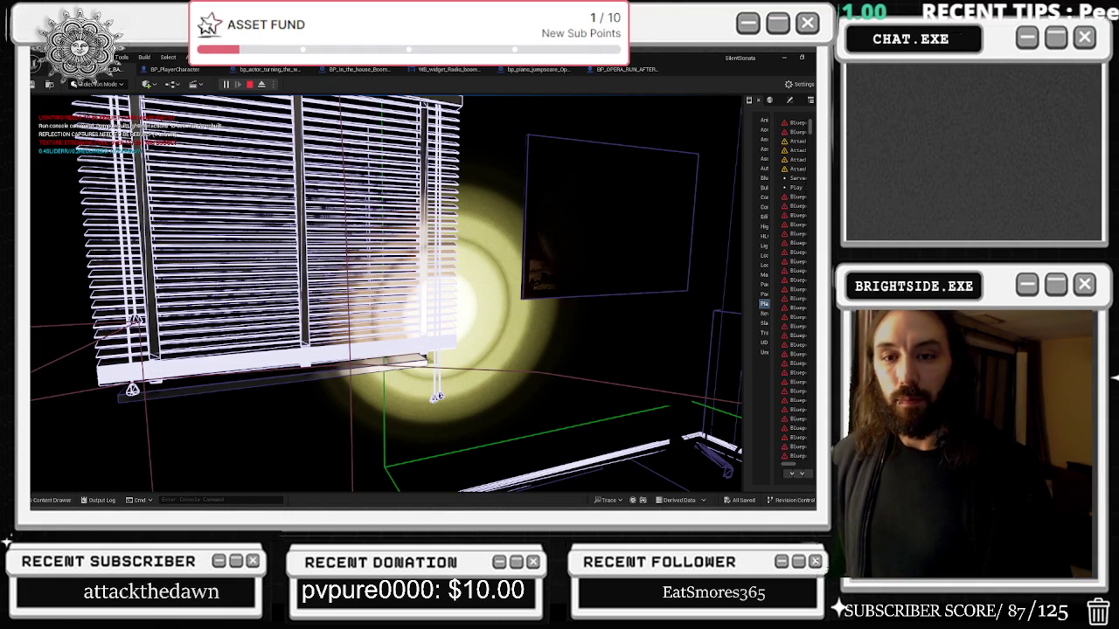
pyautogui.click(249, 85)
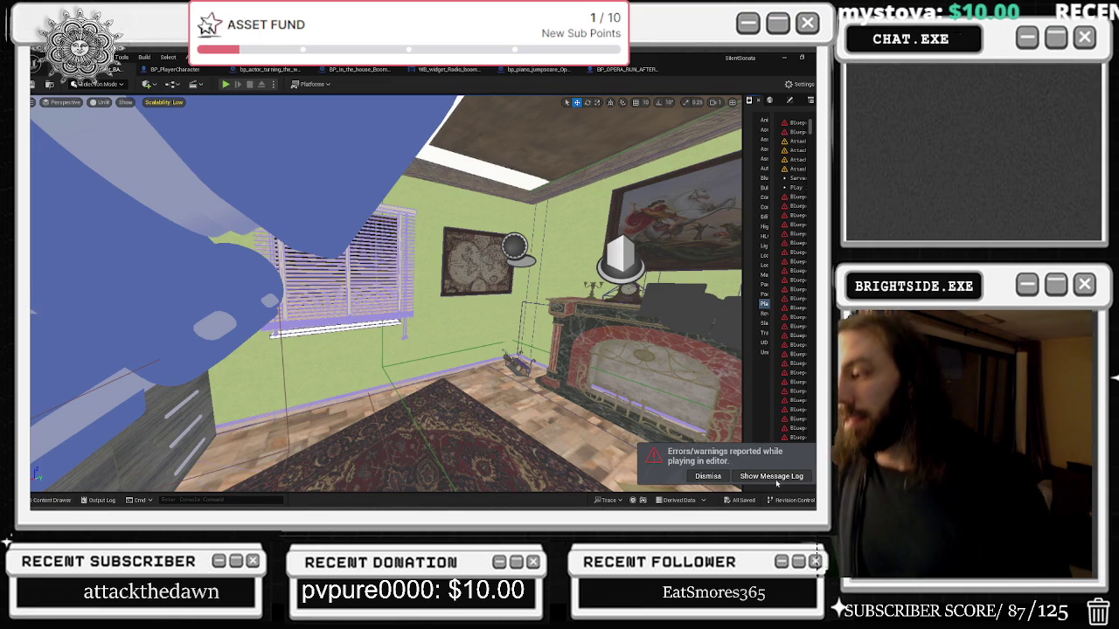
# Dismiss the 'Errors/warnings reported while playing in editor' toast.
pyautogui.click(708, 475)
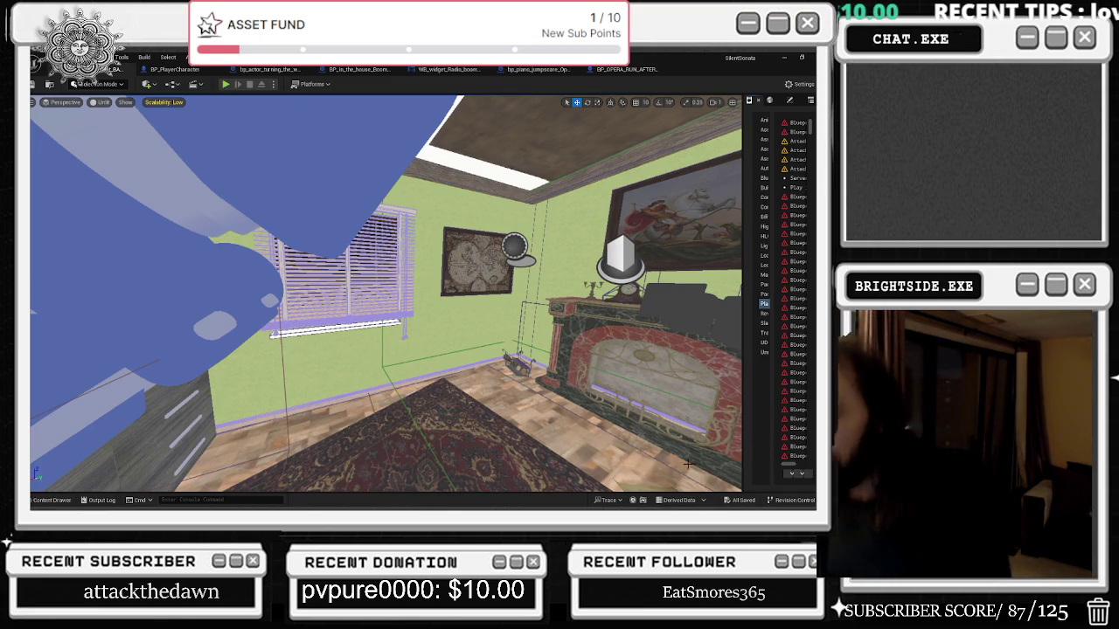
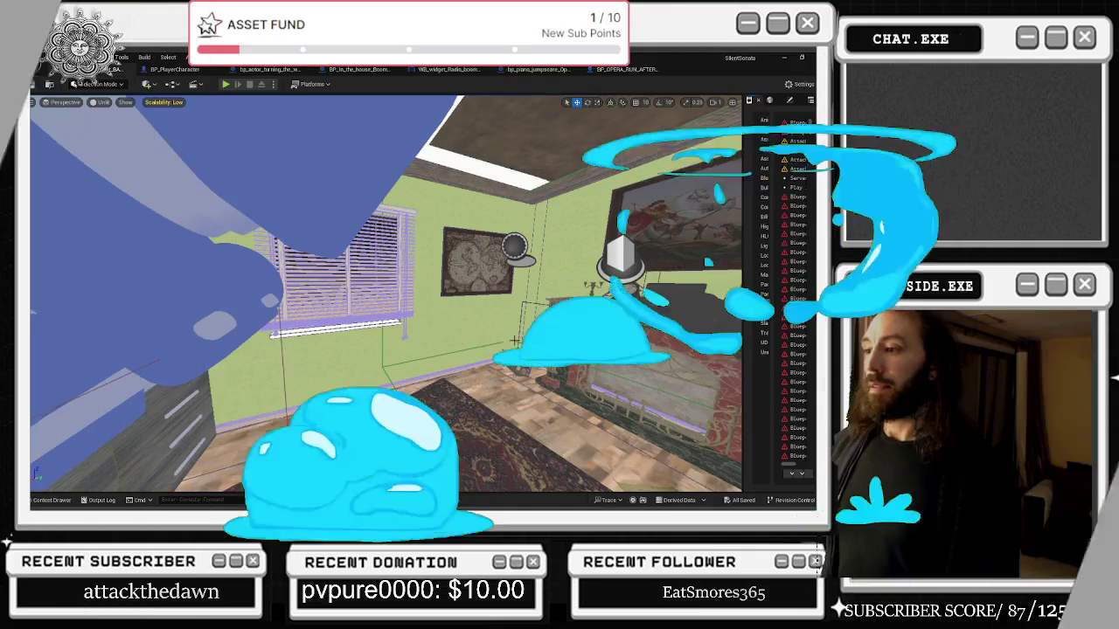
# Swing the level view around to the wooden double doors and fireplace.
pyautogui.moveTo(515, 341)
pyautogui.mouseDown()
pyautogui.moveTo(577, 232)
pyautogui.moveTo(531, 243)
pyautogui.mouseUp()
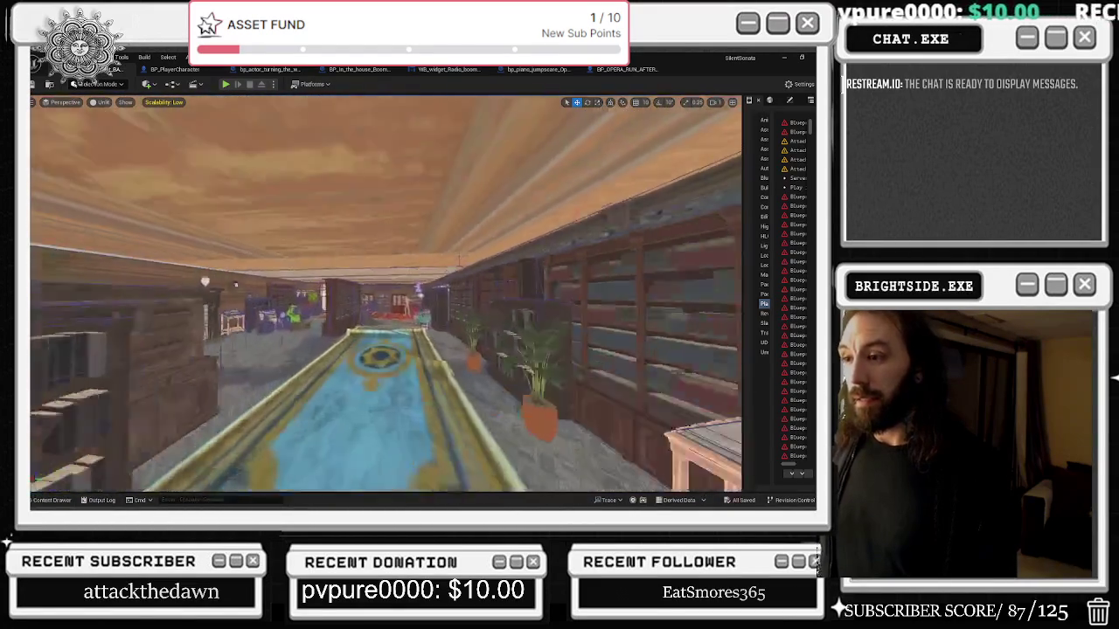
# Select the centre mannequin by the brick wall and edit its BP_AI_JUST_THE_MANNAQUIN Blueprint.
pyautogui.moveTo(531, 242); pyautogui.dragTo(376, 288)
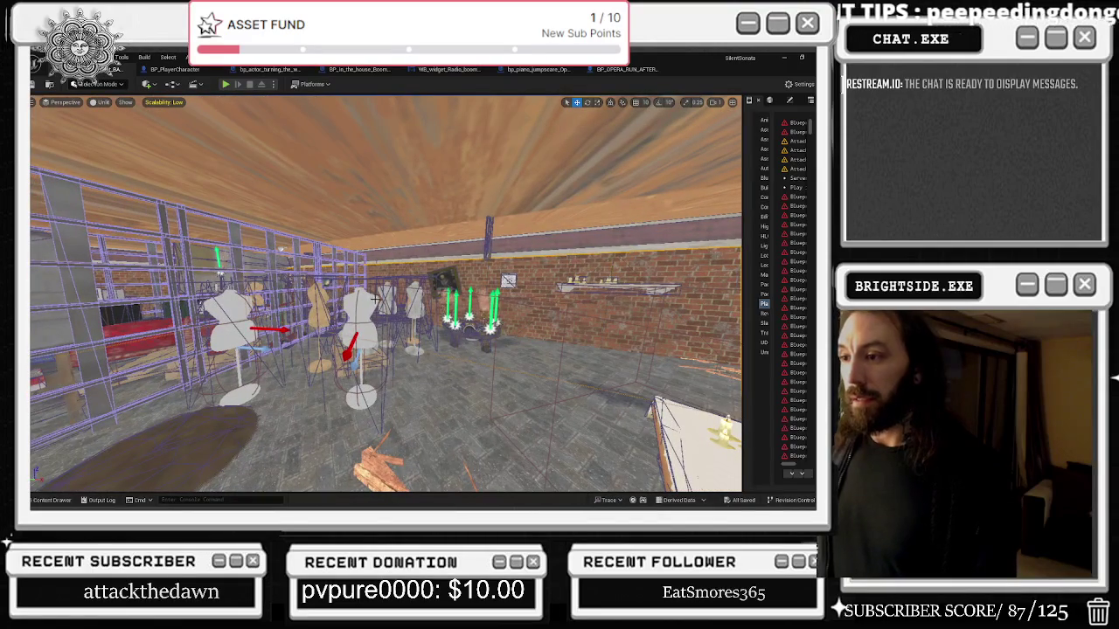
pyautogui.click(360, 336)
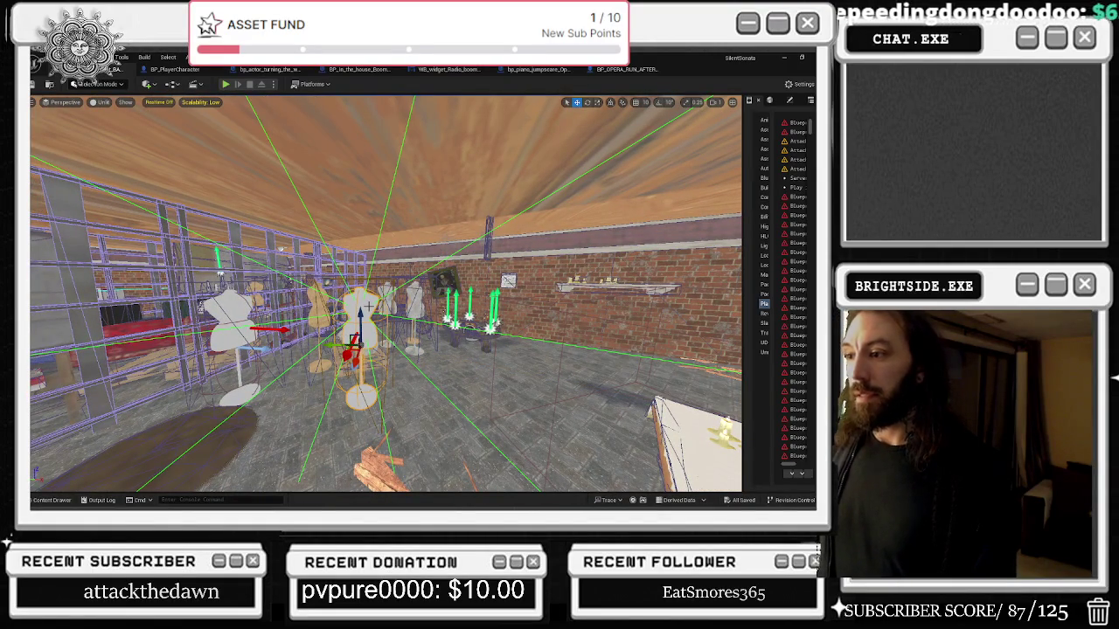
pyautogui.hotkey('ctrl', 'e')
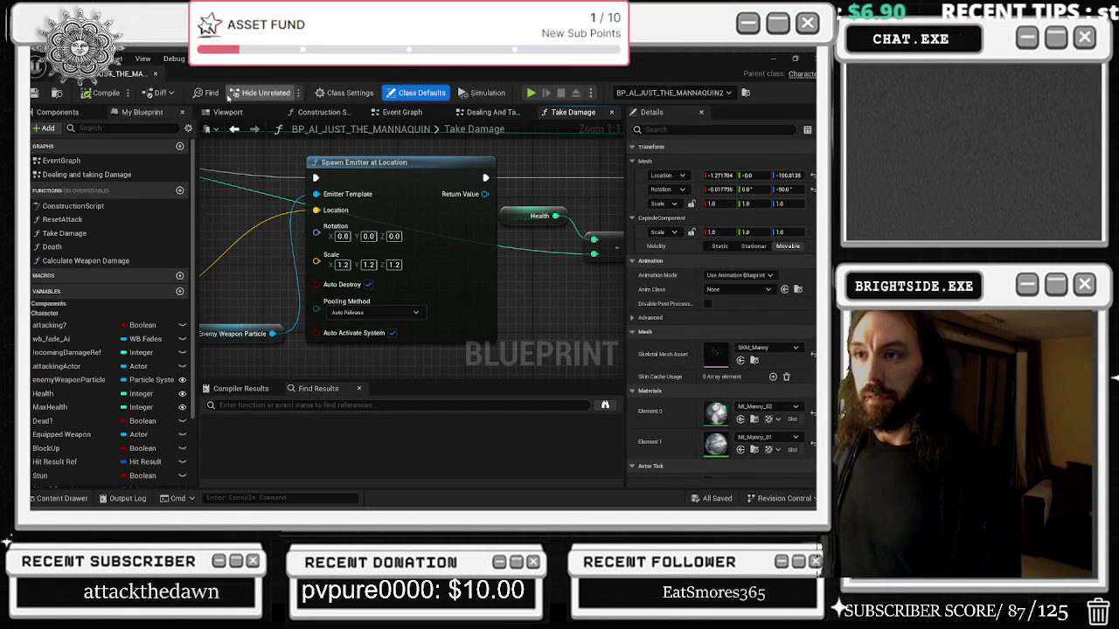
# Preview the mannequin, close the Construction Script graph, and switch to the Event Graph.
pyautogui.click(226, 112)
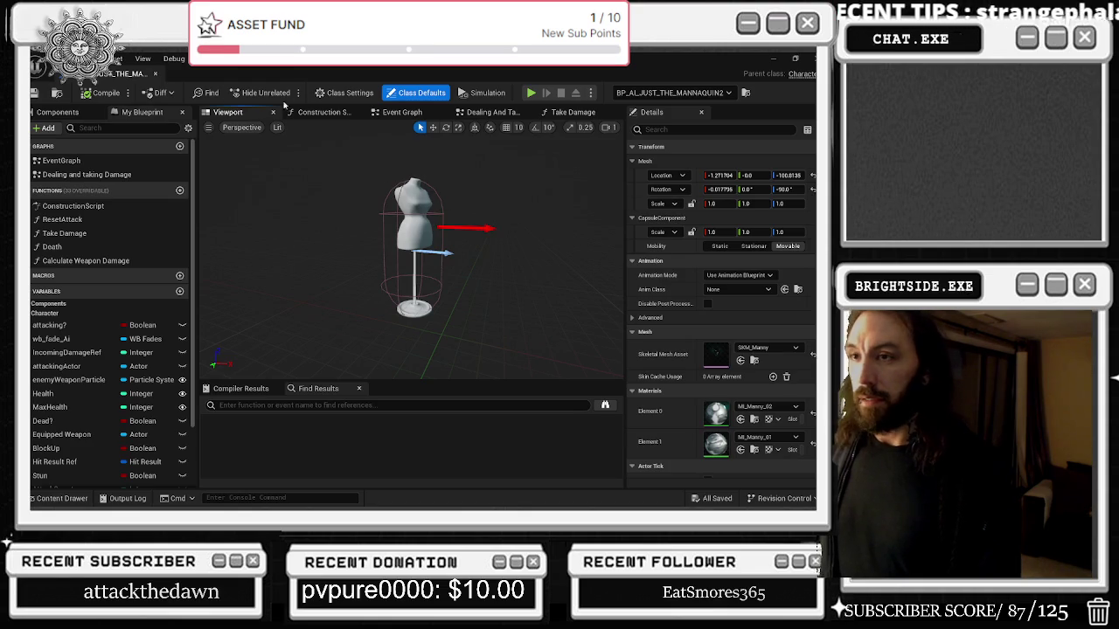
pyautogui.click(337, 114)
pyautogui.click(358, 114)
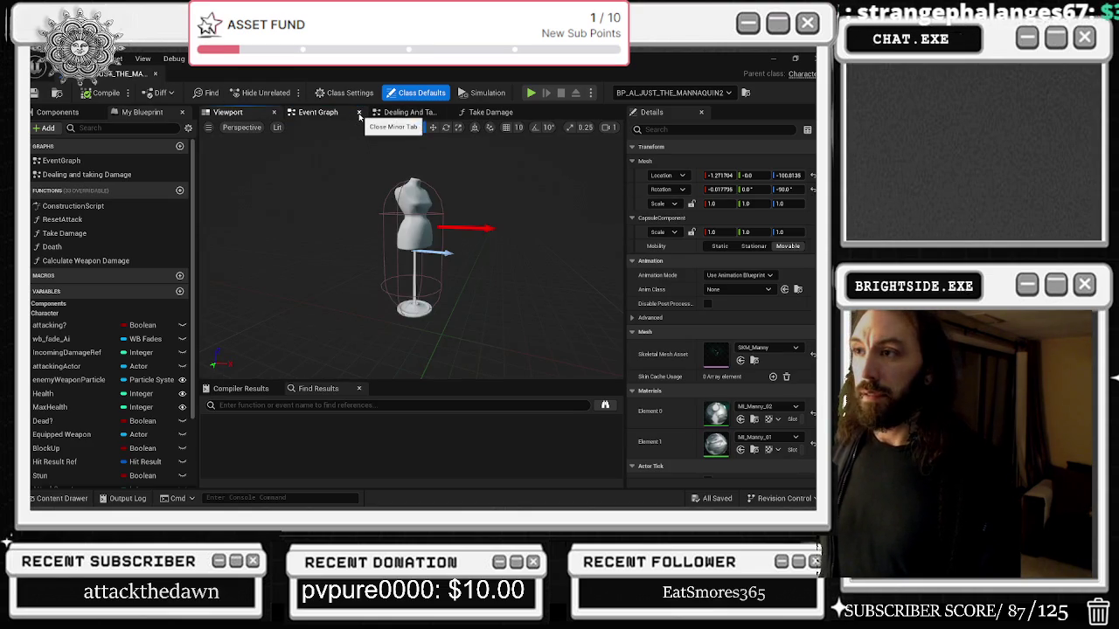
pyautogui.click(351, 115)
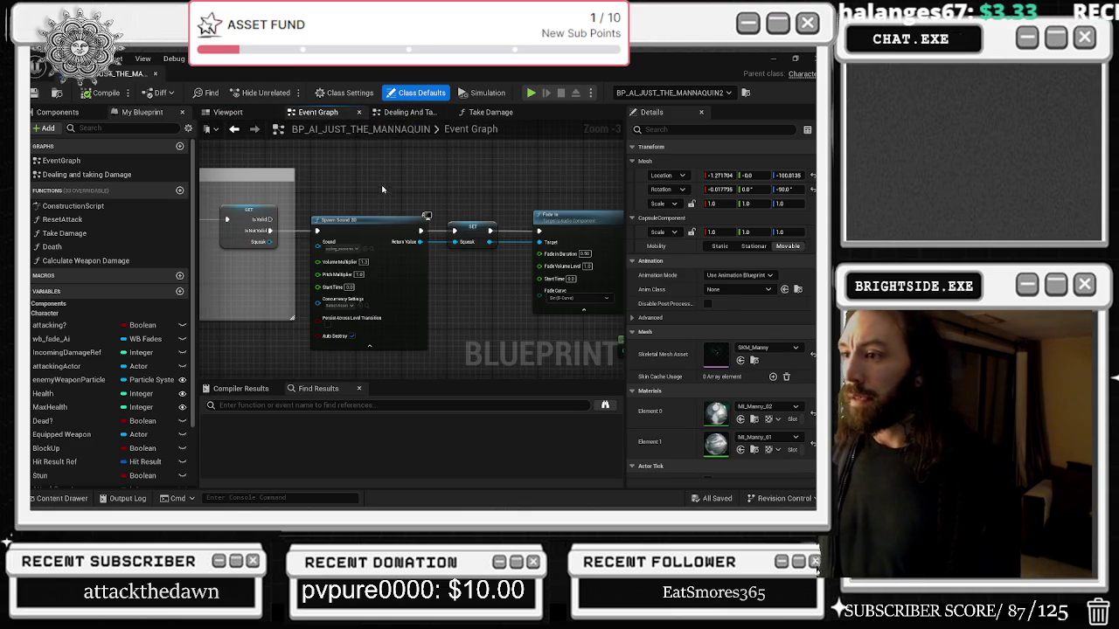
pyautogui.scroll(-3, 446, 275)
pyautogui.scroll(4, 446, 275)
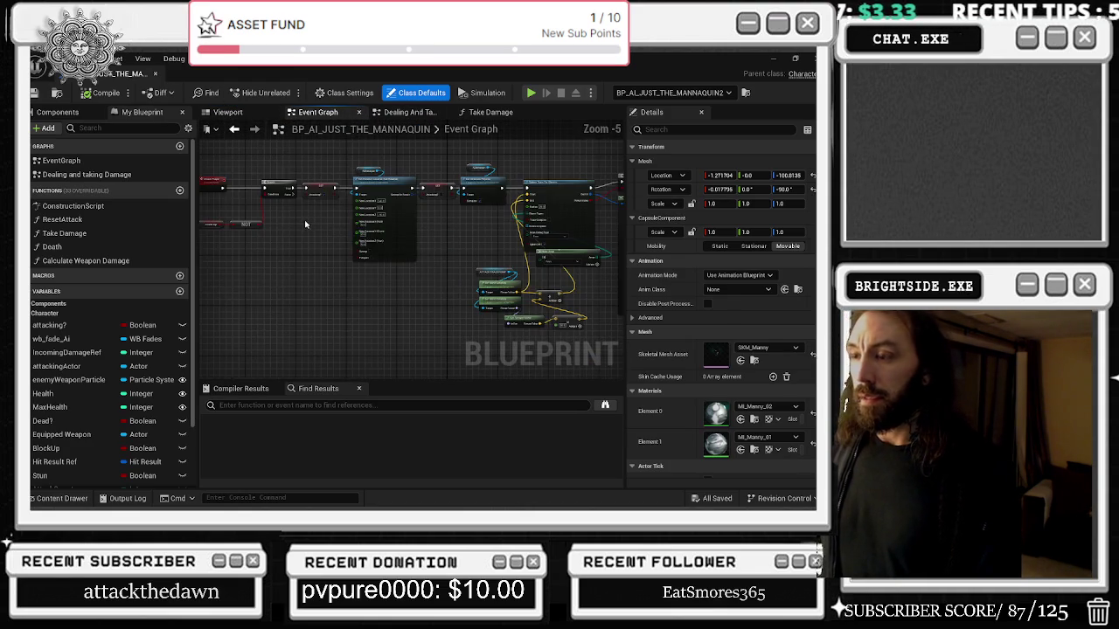
# Shift the MAnnequin and ATTACK TRACE POINT nodes left, tidying the attack trace section.
pyautogui.moveTo(478, 192); pyautogui.dragTo(374, 186)
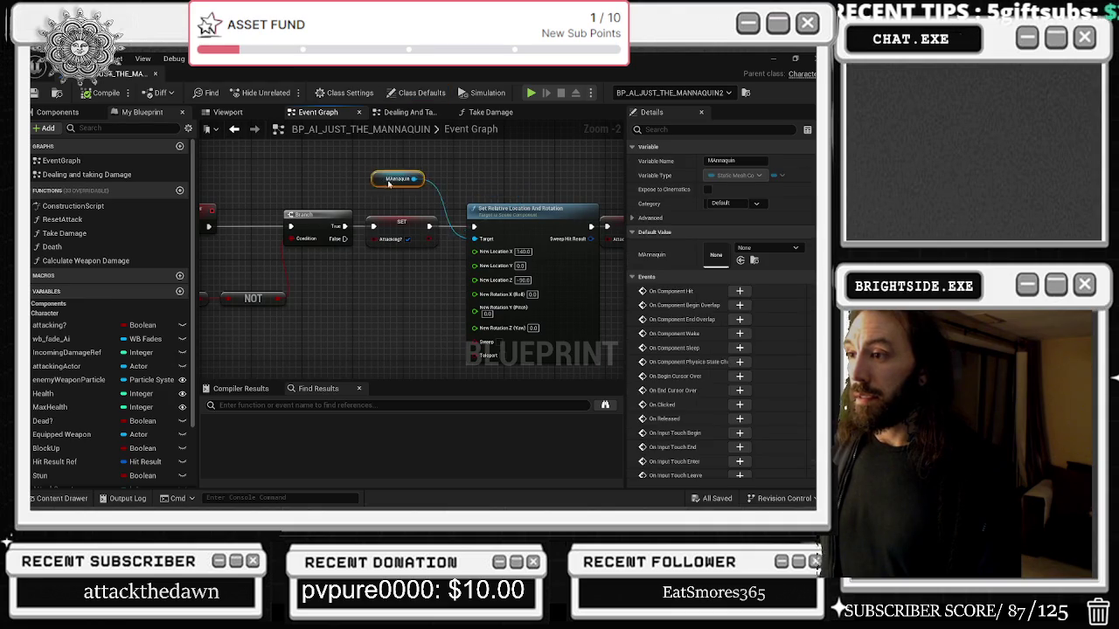
pyautogui.moveTo(214, 169)
pyautogui.mouseDown()
pyautogui.moveTo(384, 320)
pyautogui.moveTo(219, 317)
pyautogui.moveTo(435, 300)
pyautogui.moveTo(328, 284)
pyautogui.mouseUp()
pyautogui.moveTo(278, 192); pyautogui.dragTo(223, 197)
pyautogui.click(384, 175)
pyautogui.moveTo(385, 175); pyautogui.dragTo(433, 305)
pyautogui.moveTo(400, 269); pyautogui.dragTo(324, 238)
pyautogui.click(398, 292)
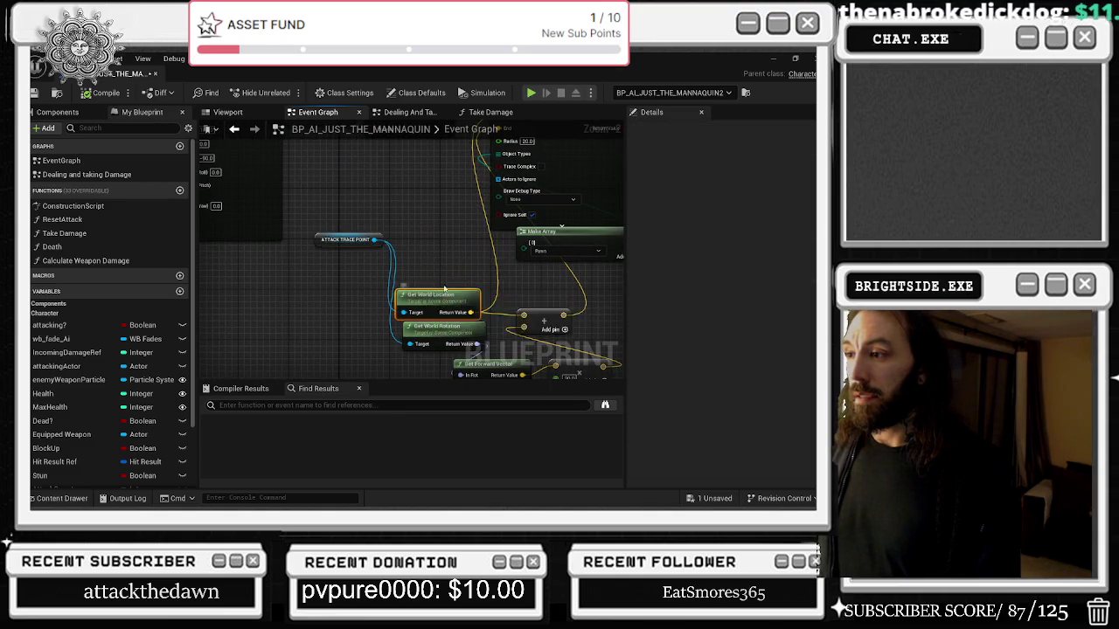
pyautogui.moveTo(398, 293); pyautogui.dragTo(275, 398)
# Nudge Break Hit Result, Apply Damage and Destroy Component down, following the chain past Spawn Sound 2D.
pyautogui.moveTo(429, 180); pyautogui.dragTo(320, 194)
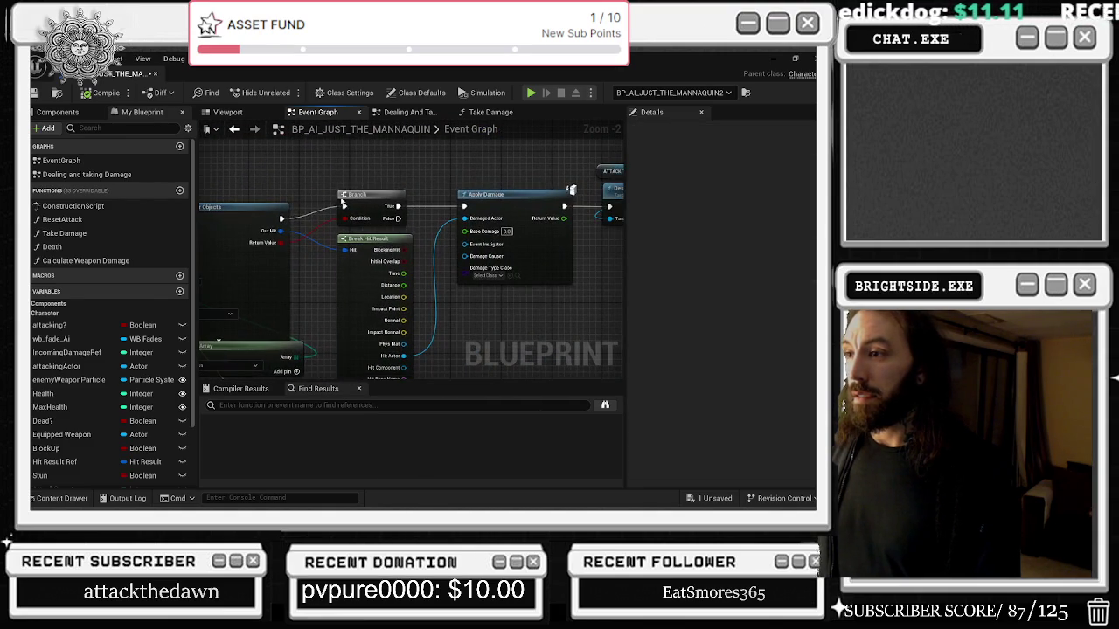
pyautogui.moveTo(364, 255); pyautogui.dragTo(356, 275)
pyautogui.click(371, 210)
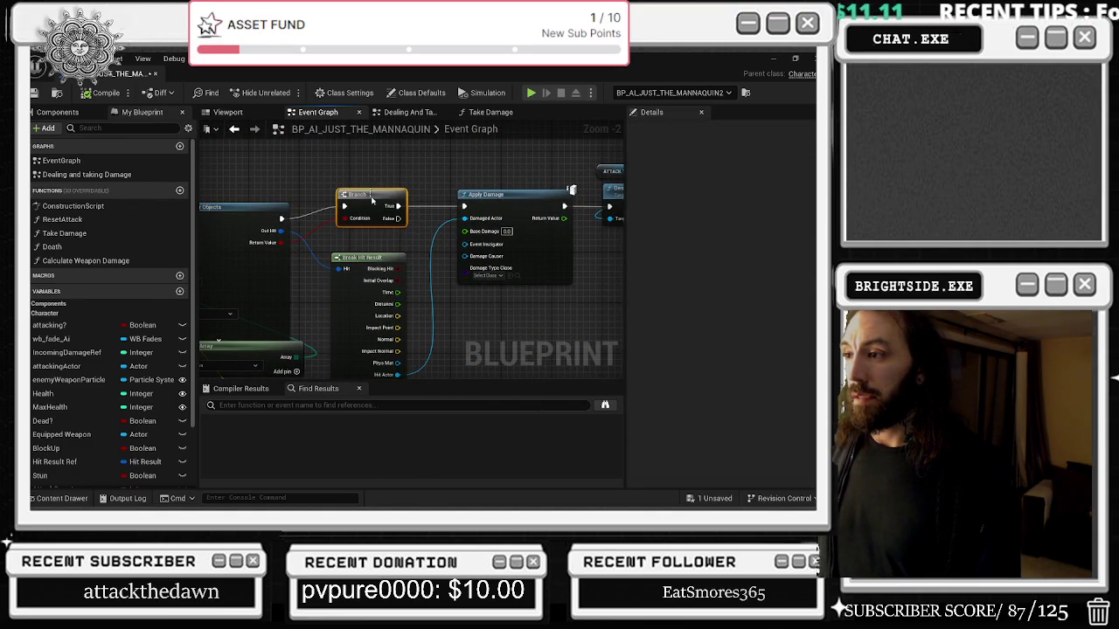
pyautogui.moveTo(489, 240); pyautogui.dragTo(410, 177)
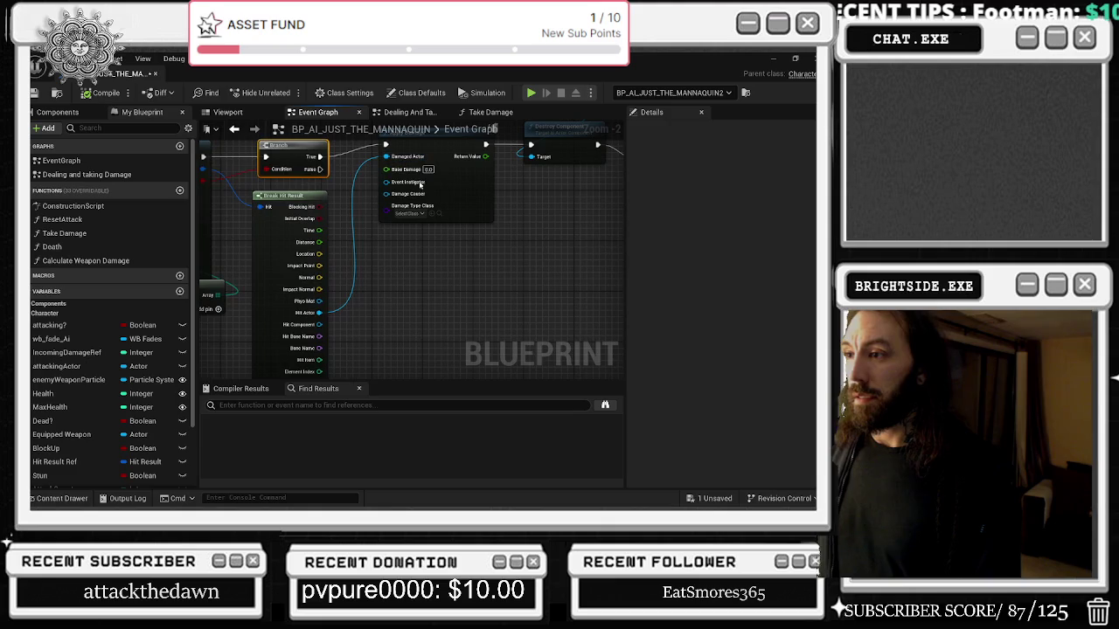
pyautogui.moveTo(402, 238); pyautogui.dragTo(350, 343)
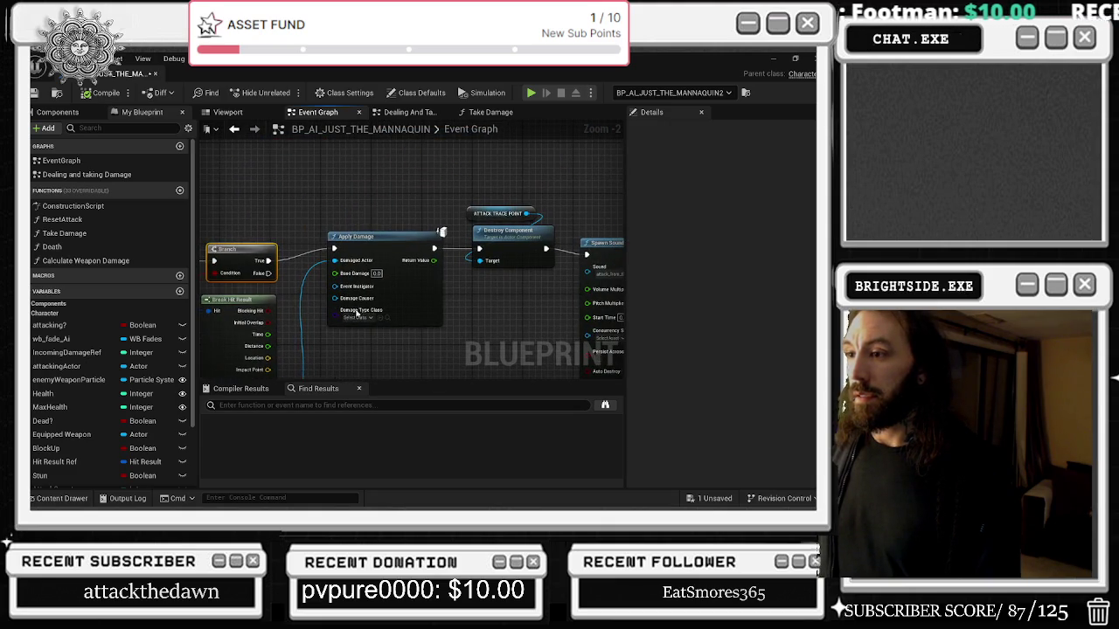
pyautogui.click(376, 232)
pyautogui.moveTo(376, 234)
pyautogui.mouseDown()
pyautogui.moveTo(372, 257)
pyautogui.moveTo(308, 237)
pyautogui.mouseUp()
pyautogui.moveTo(442, 212); pyautogui.dragTo(446, 225)
pyautogui.click(547, 225)
pyautogui.moveTo(547, 236); pyautogui.dragTo(389, 234)
pyautogui.moveTo(592, 234)
pyautogui.mouseDown()
pyautogui.moveTo(411, 205)
pyautogui.moveTo(305, 159)
pyautogui.mouseUp()
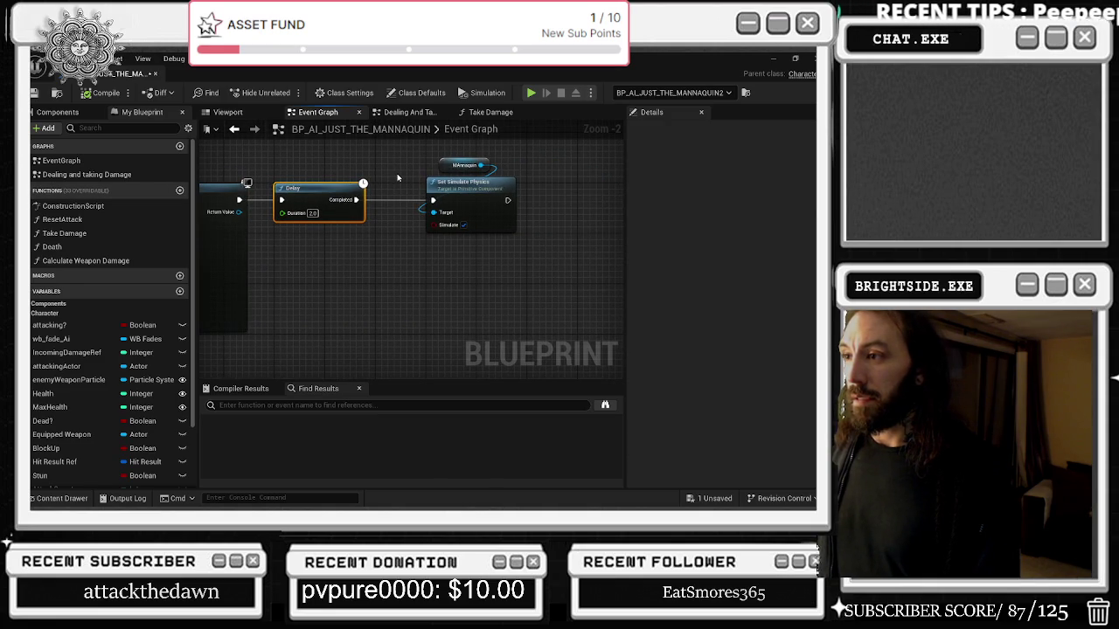
pyautogui.moveTo(318, 154); pyautogui.dragTo(623, 173)
pyautogui.scroll(-1, 475, 189)
pyautogui.moveTo(475, 189); pyautogui.dragTo(579, 335)
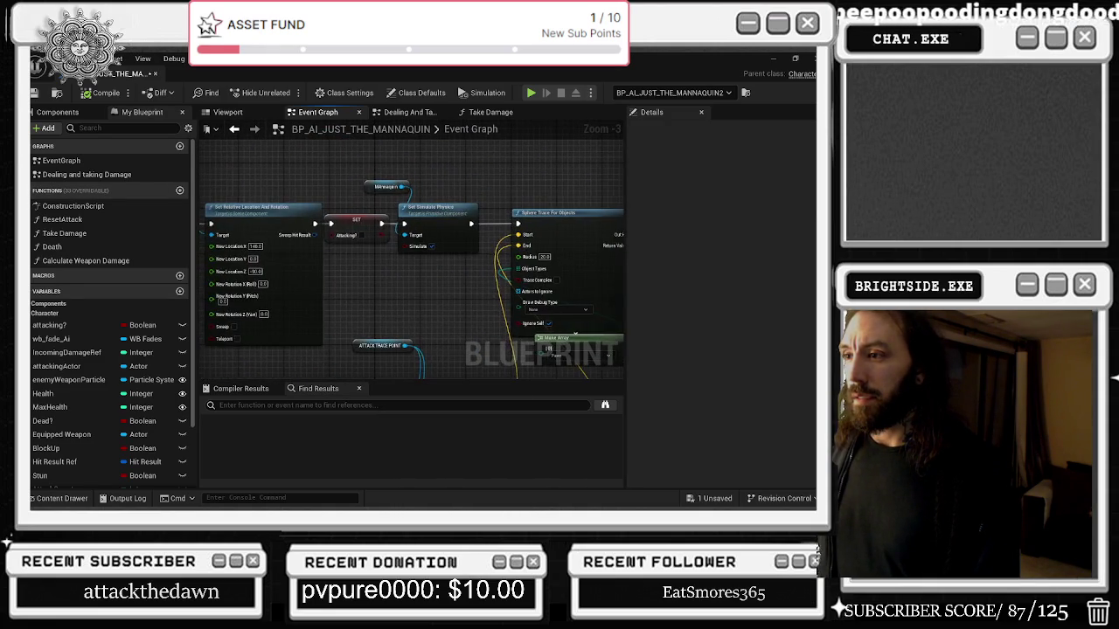
pyautogui.moveTo(210, 310)
pyautogui.mouseDown()
pyautogui.moveTo(376, 208)
pyautogui.moveTo(411, 250)
pyautogui.moveTo(408, 345)
pyautogui.moveTo(405, 305)
pyautogui.moveTo(312, 269)
pyautogui.mouseUp()
pyautogui.moveTo(539, 261)
pyautogui.mouseDown()
pyautogui.moveTo(280, 259)
pyautogui.moveTo(491, 207)
pyautogui.moveTo(393, 262)
pyautogui.moveTo(441, 303)
pyautogui.mouseUp()
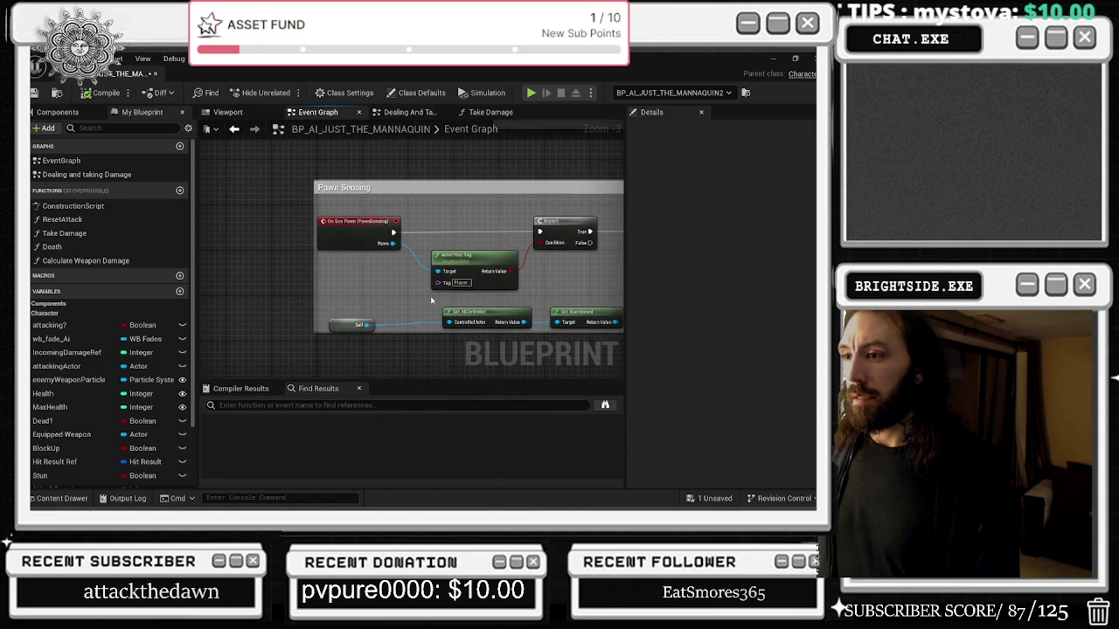
pyautogui.moveTo(535, 285)
pyautogui.mouseDown()
pyautogui.moveTo(396, 284)
pyautogui.moveTo(199, 236)
pyautogui.mouseUp()
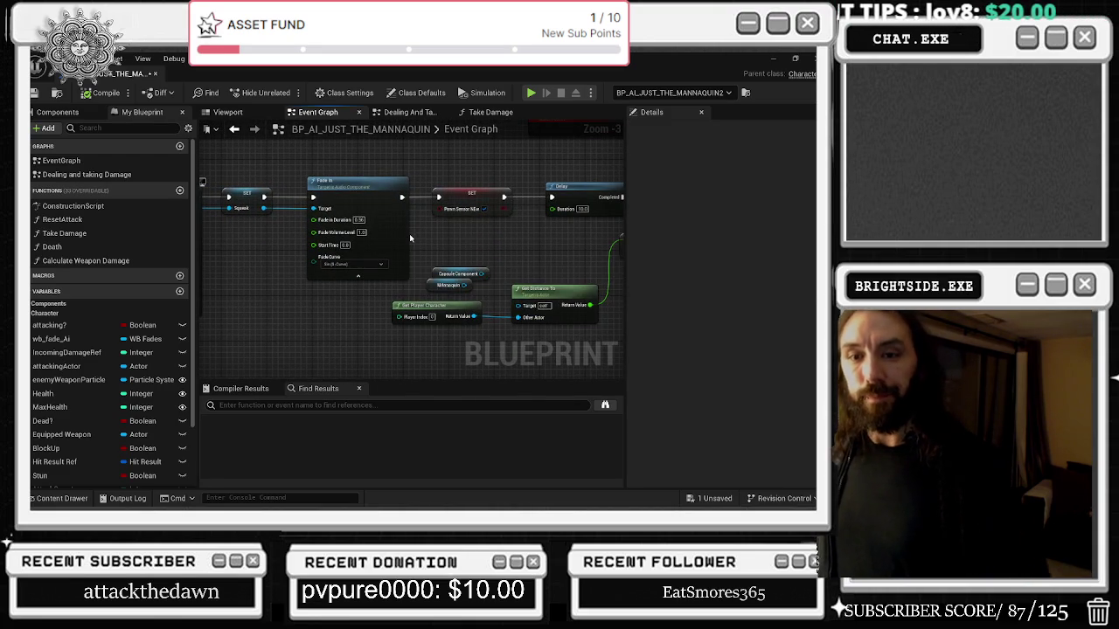
pyautogui.moveTo(323, 232); pyautogui.dragTo(439, 241)
pyautogui.moveTo(323, 191)
pyautogui.mouseDown()
pyautogui.moveTo(436, 197)
pyautogui.moveTo(417, 258)
pyautogui.mouseUp()
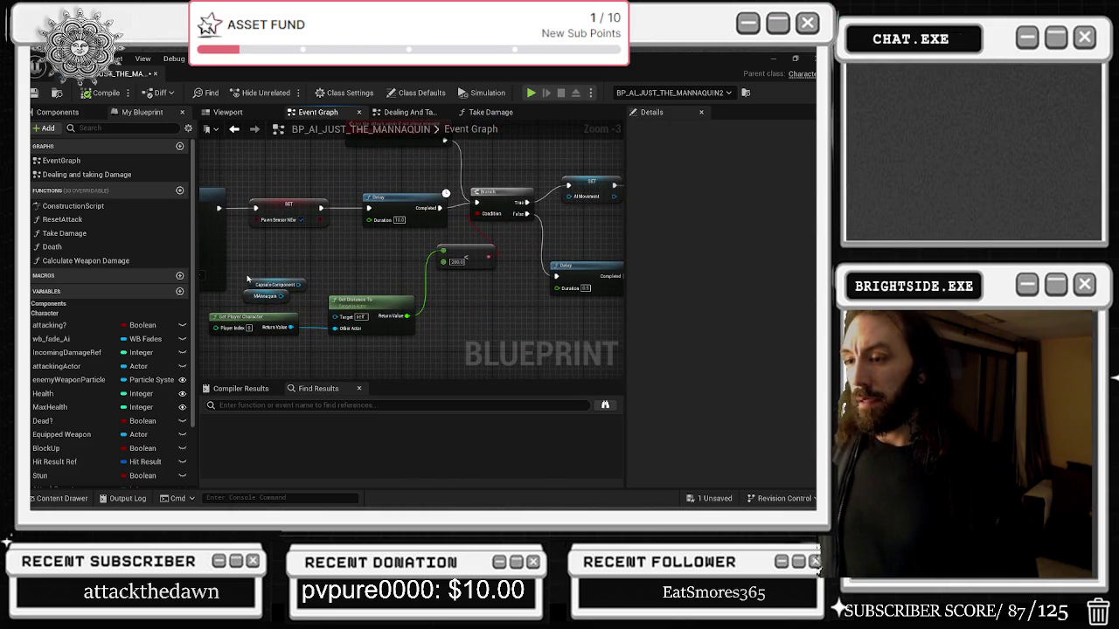
pyautogui.moveTo(261, 271); pyautogui.dragTo(289, 264)
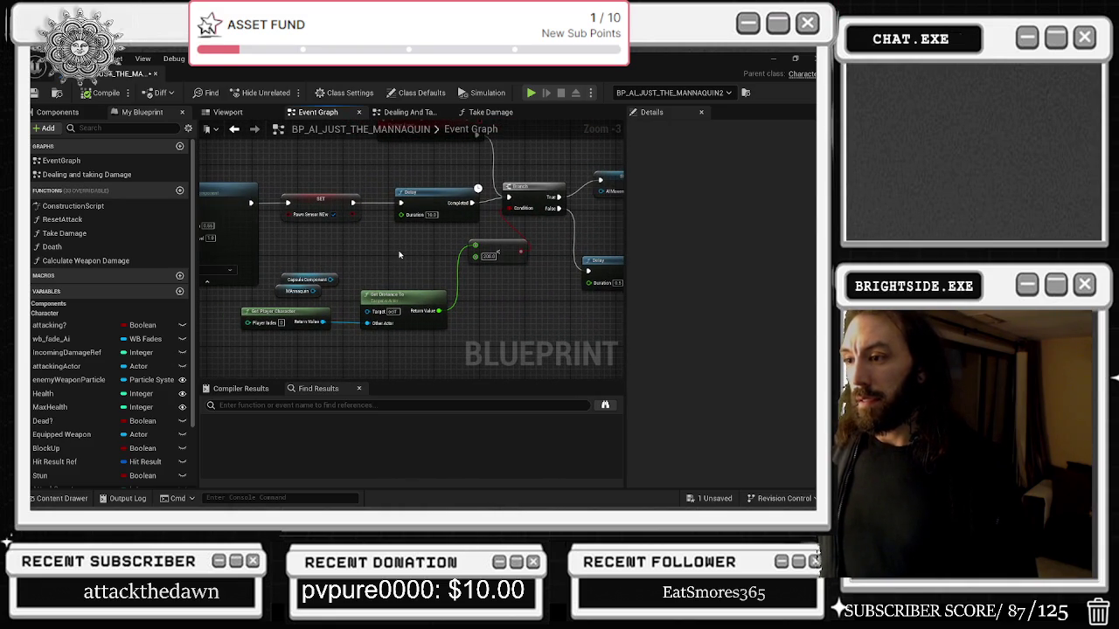
pyautogui.moveTo(498, 258); pyautogui.dragTo(498, 298)
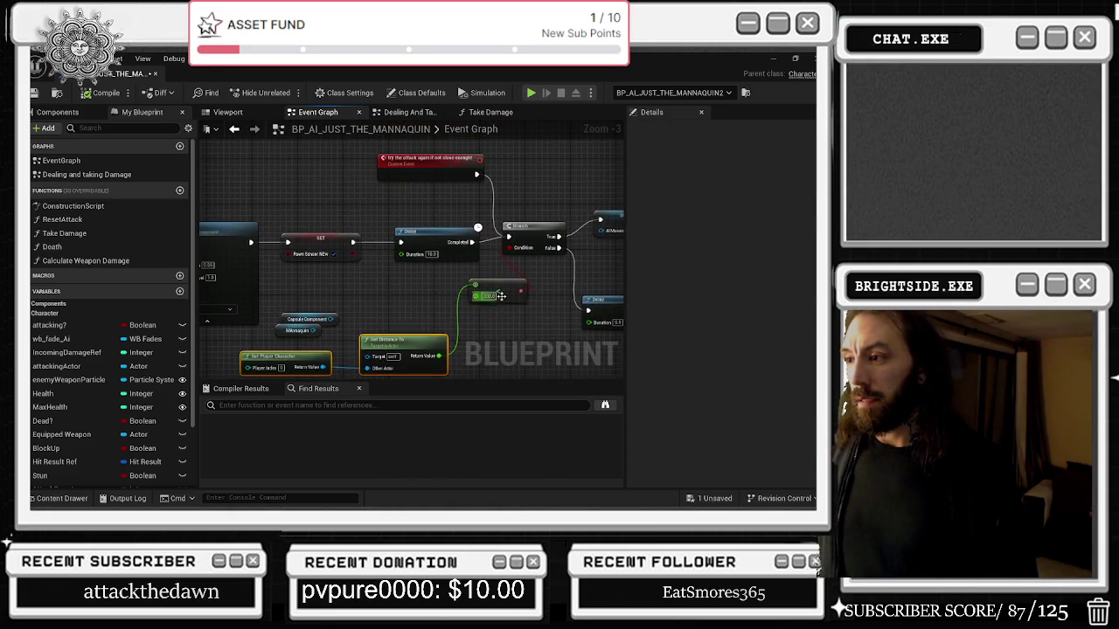
pyautogui.moveTo(550, 222); pyautogui.dragTo(451, 213)
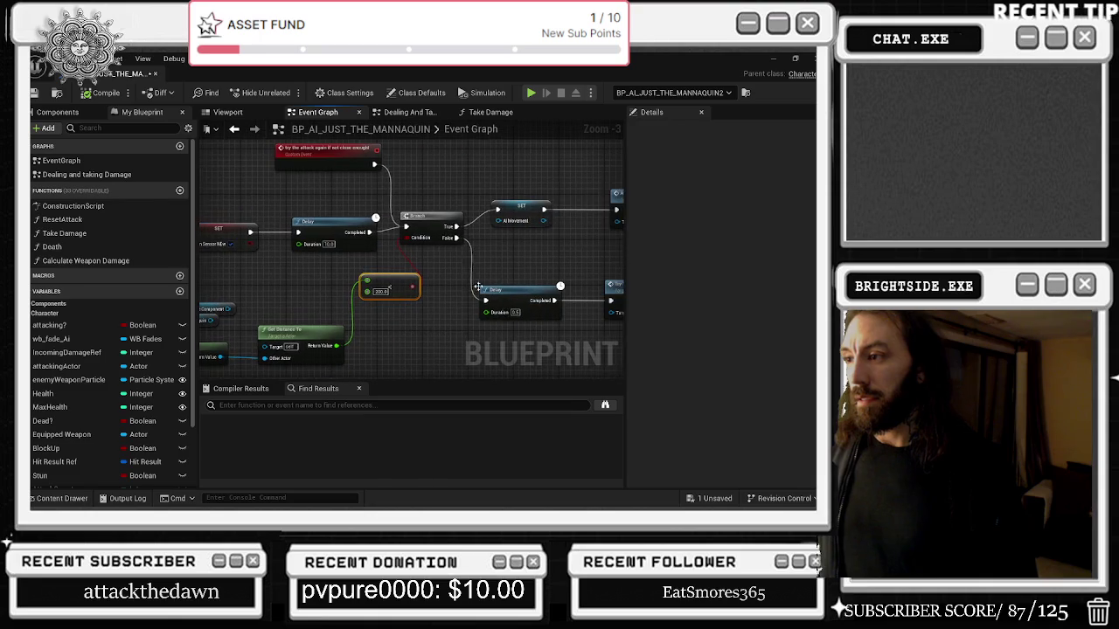
pyautogui.click(432, 212)
pyautogui.moveTo(306, 314); pyautogui.dragTo(407, 305)
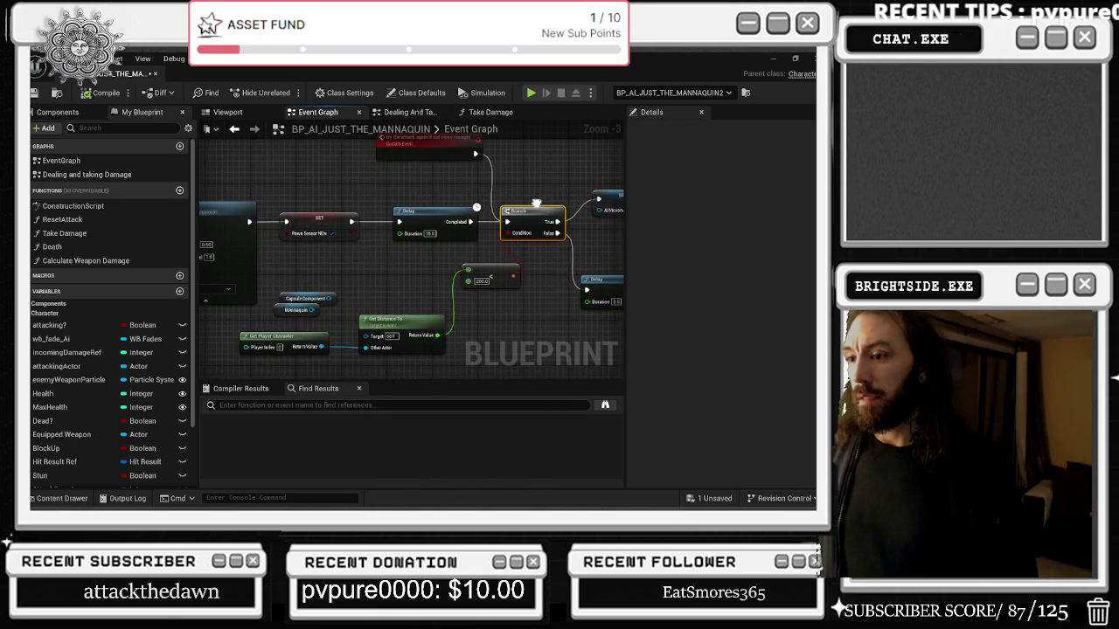
pyautogui.moveTo(508, 256); pyautogui.dragTo(354, 264)
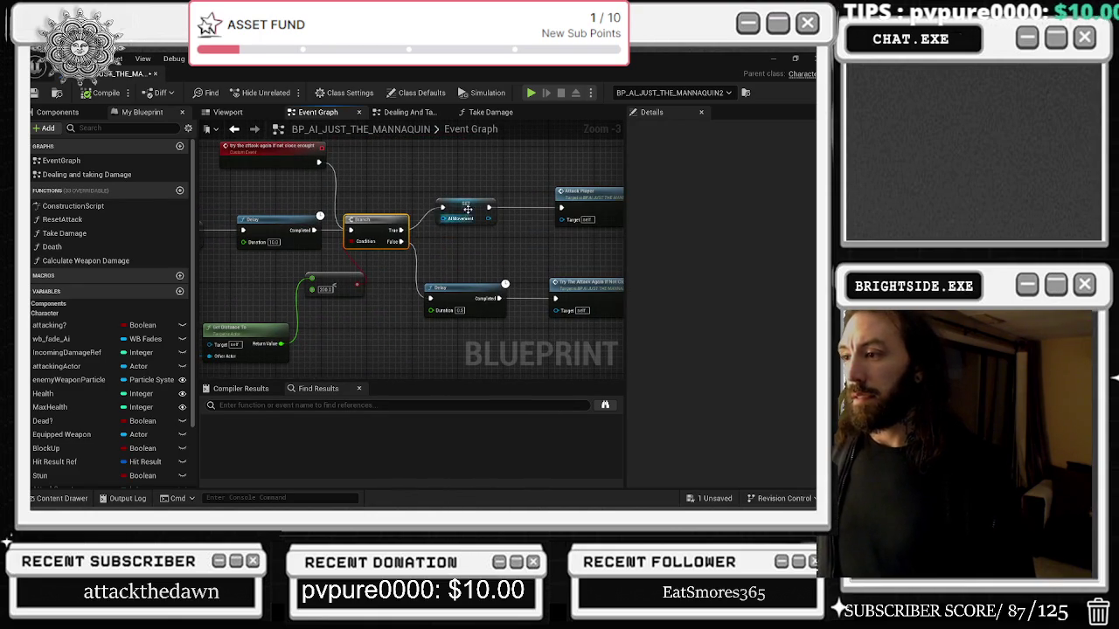
pyautogui.moveTo(523, 293)
pyautogui.mouseDown()
pyautogui.moveTo(390, 294)
pyautogui.moveTo(491, 291)
pyautogui.moveTo(469, 295)
pyautogui.mouseUp()
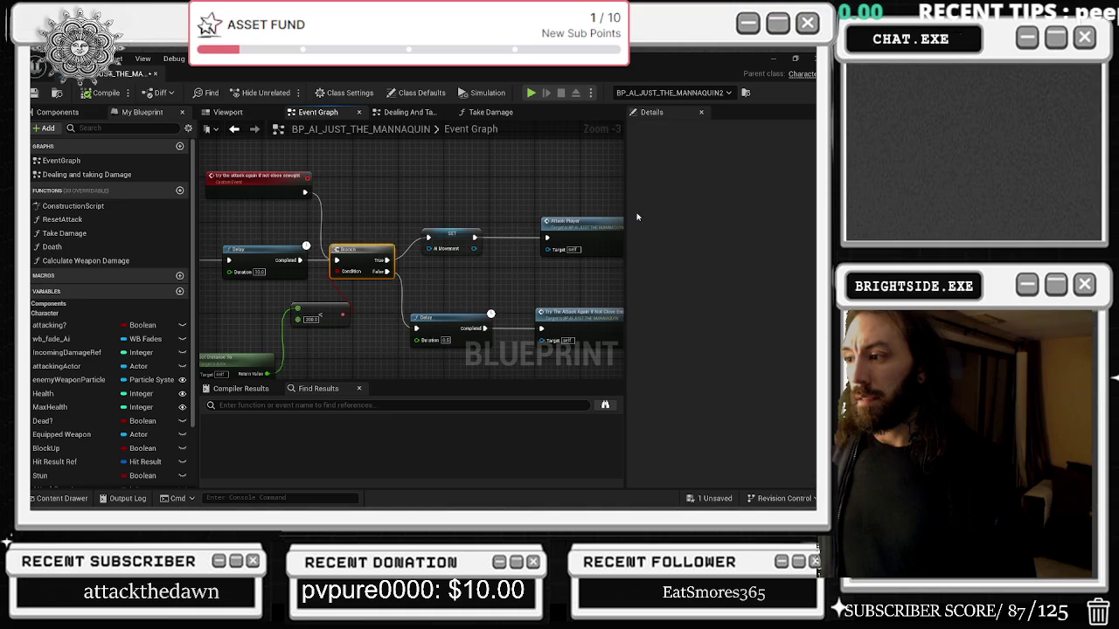
pyautogui.scroll(-3, 515, 269)
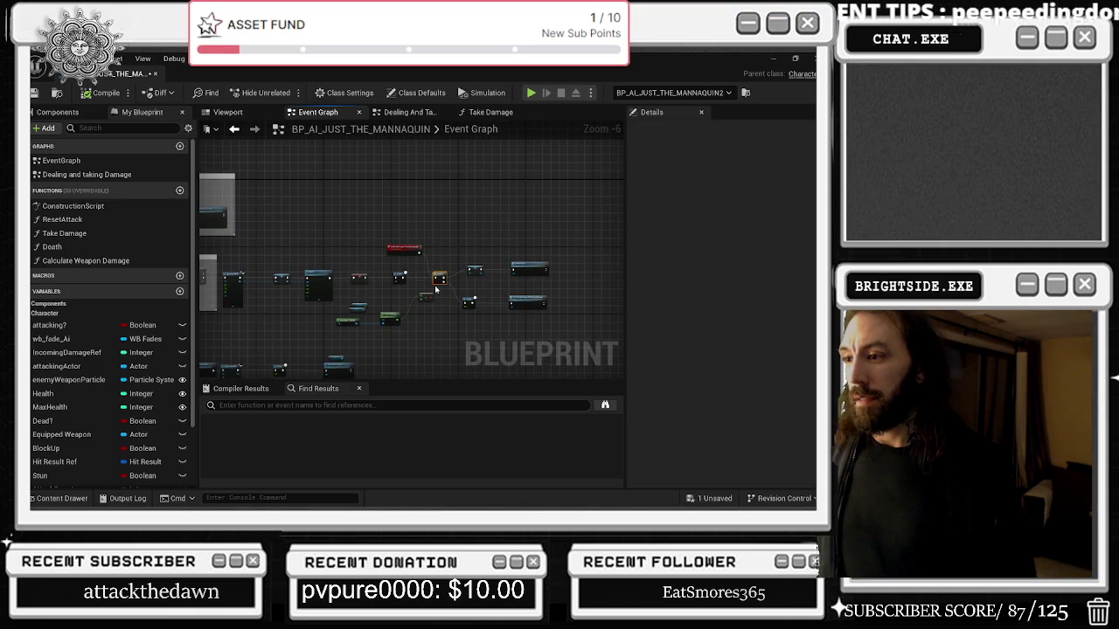
# Frame the whole node network and select the row of nodes to enclose.
pyautogui.scroll(4, 435, 288)
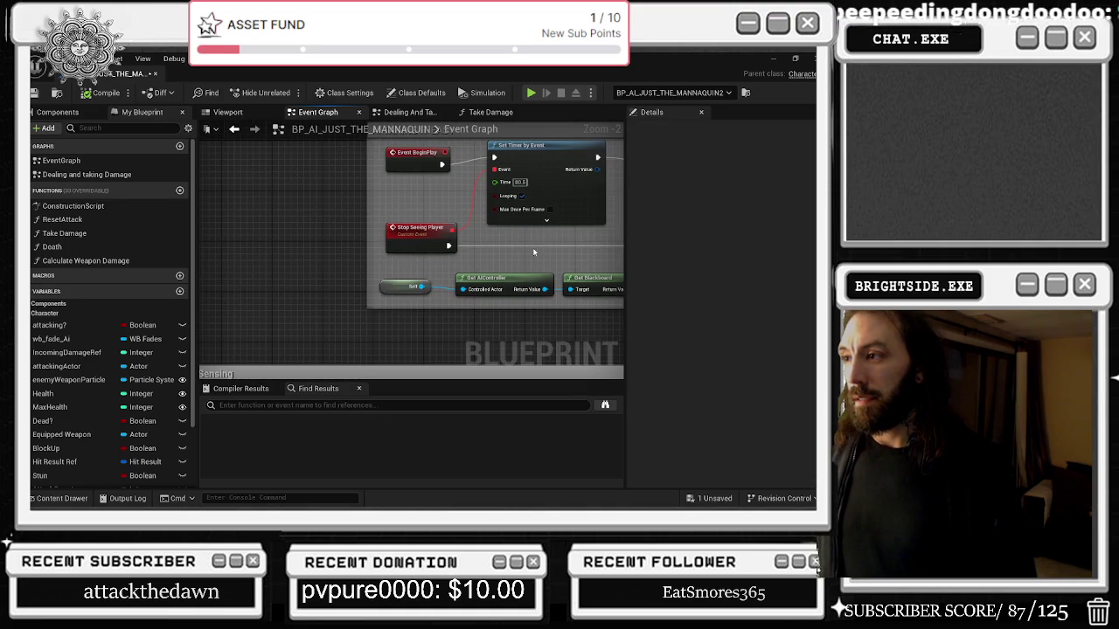
pyautogui.scroll(-4, 534, 252)
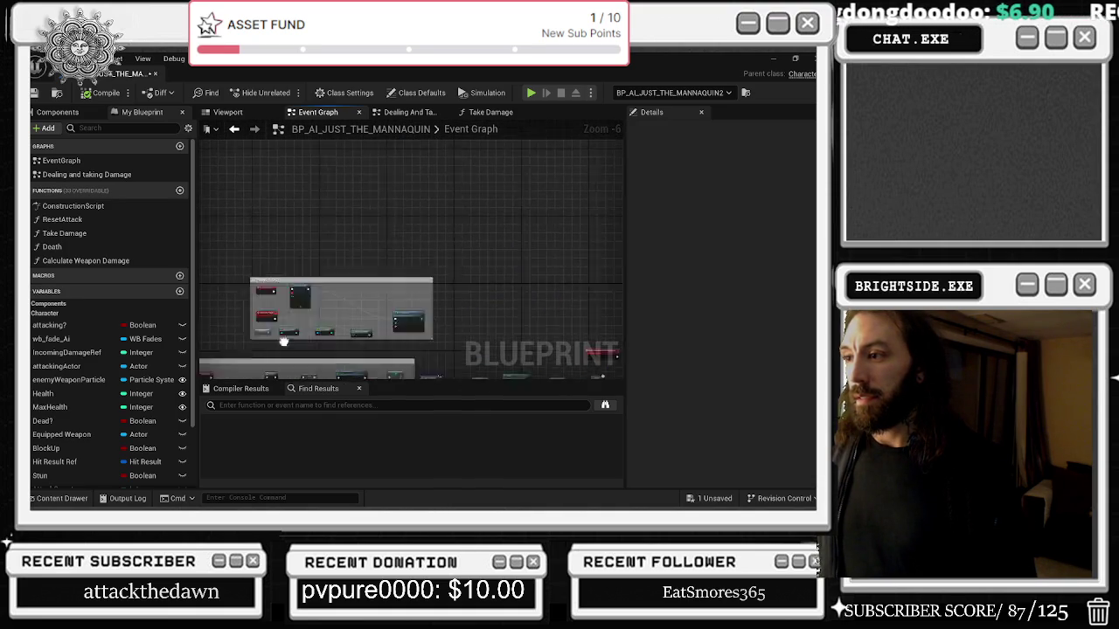
pyautogui.scroll(-6, 318, 232)
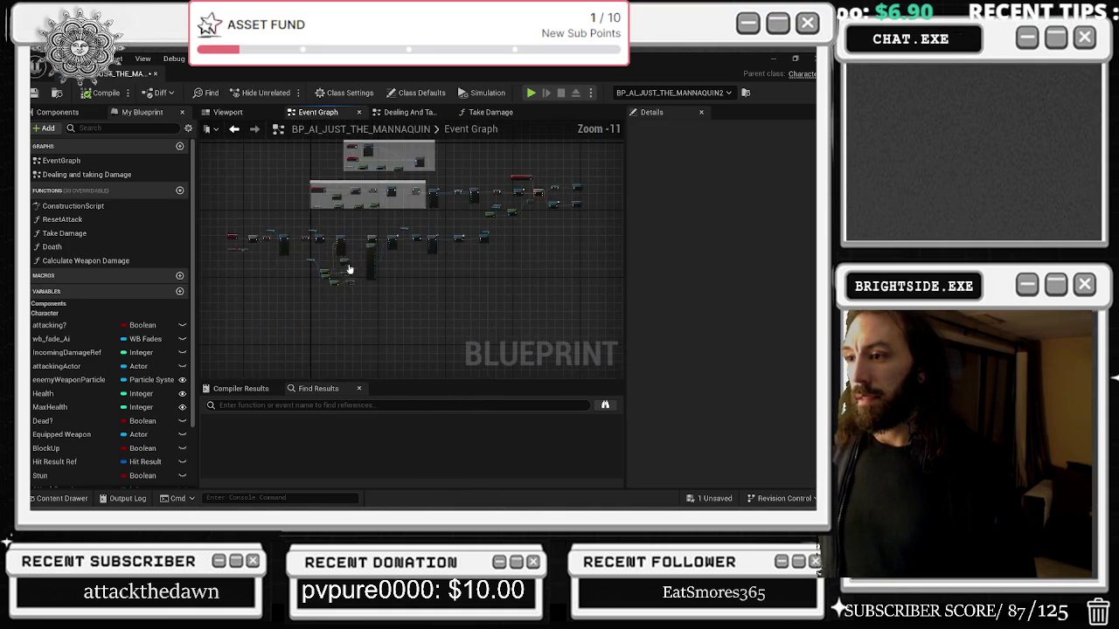
pyautogui.moveTo(369, 269); pyautogui.dragTo(366, 221)
pyautogui.moveTo(311, 194)
pyautogui.mouseDown()
pyautogui.moveTo(564, 232)
pyautogui.moveTo(489, 238)
pyautogui.moveTo(438, 273)
pyautogui.mouseUp()
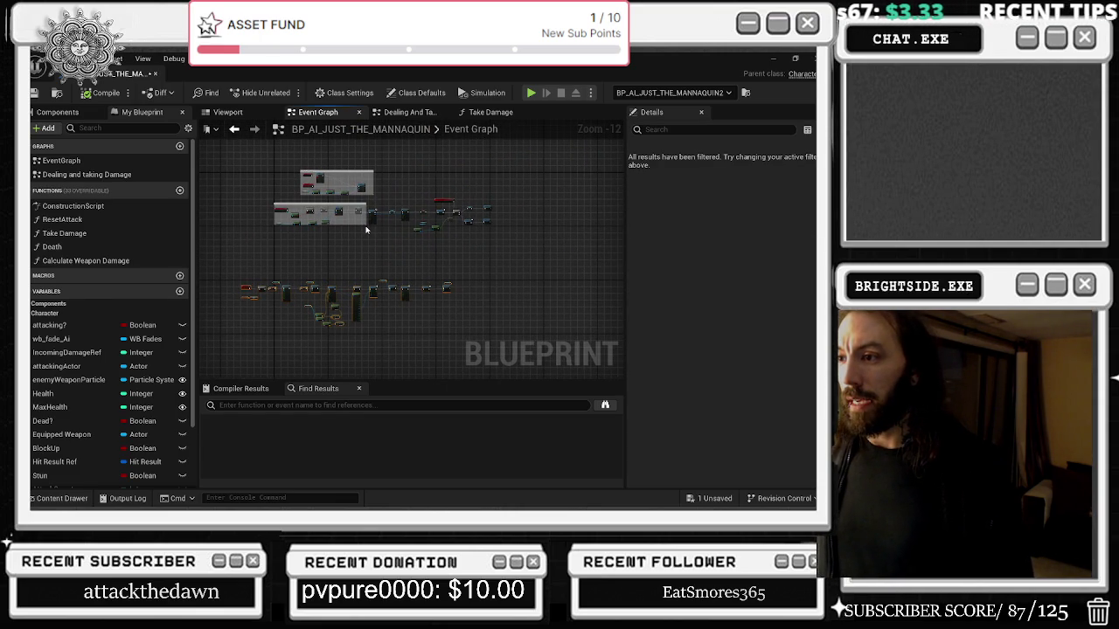
# Stretch the comment box down, right and up so it encloses the node row.
pyautogui.moveTo(365, 224); pyautogui.dragTo(360, 266)
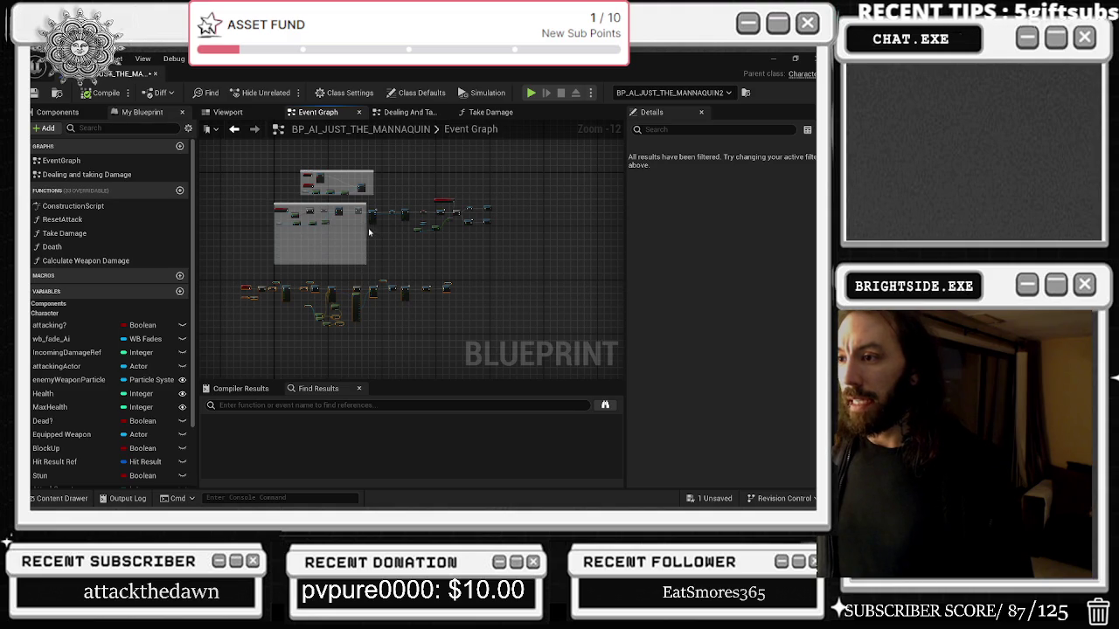
pyautogui.click(366, 229)
pyautogui.moveTo(366, 229); pyautogui.dragTo(529, 229)
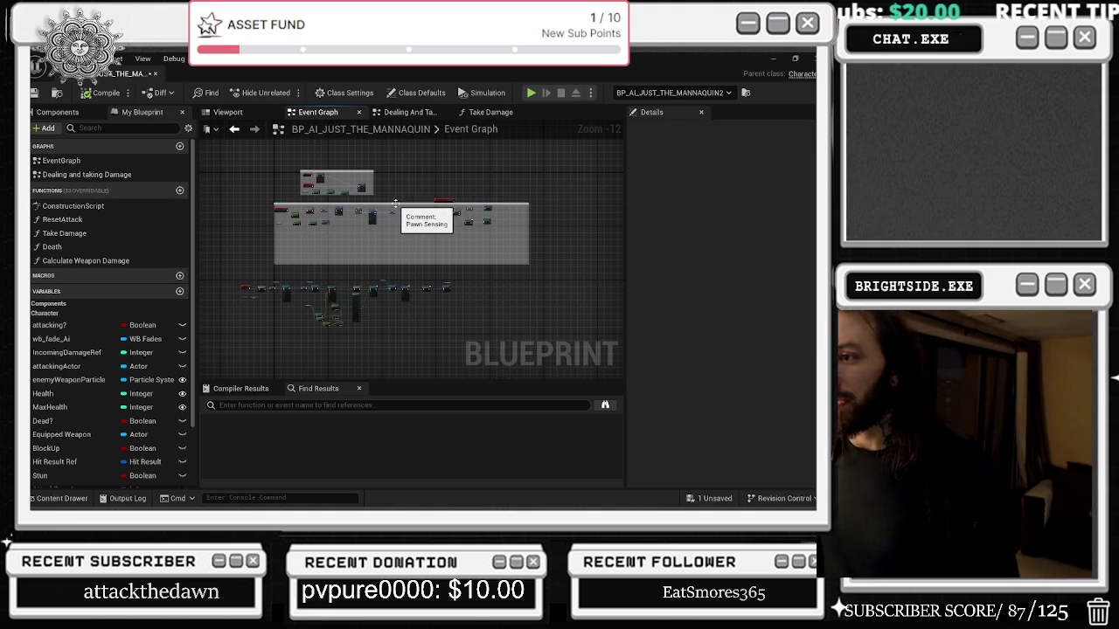
pyautogui.moveTo(392, 202)
pyautogui.mouseDown()
pyautogui.moveTo(395, 184)
pyautogui.moveTo(398, 196)
pyautogui.moveTo(356, 163)
pyautogui.moveTo(353, 186)
pyautogui.mouseUp()
pyautogui.scroll(5, 354, 162)
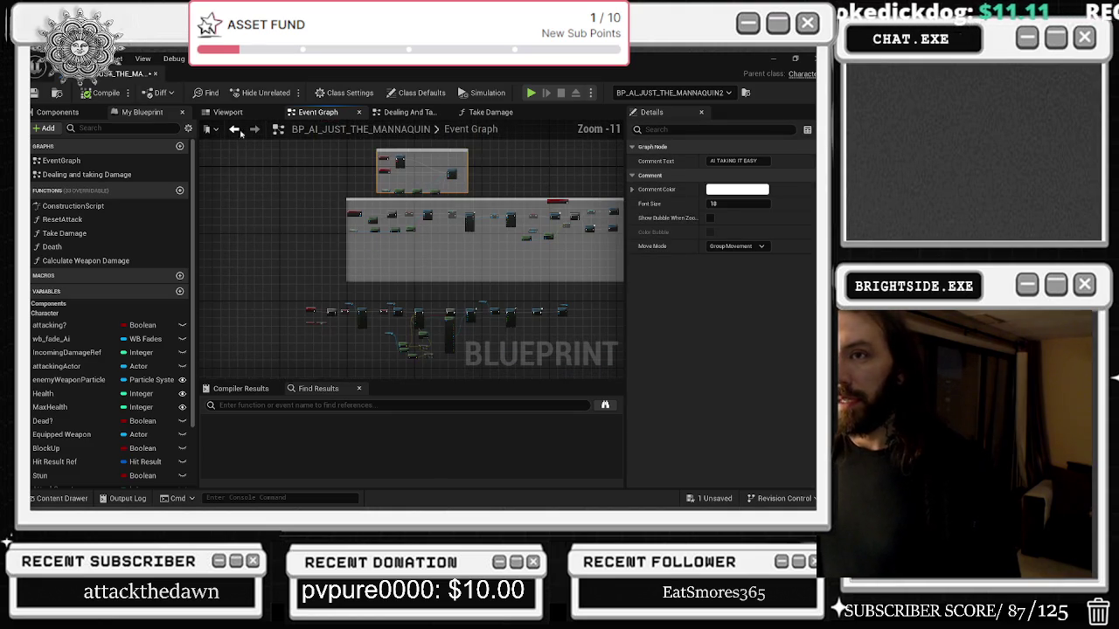
pyautogui.scroll(-4, 451, 206)
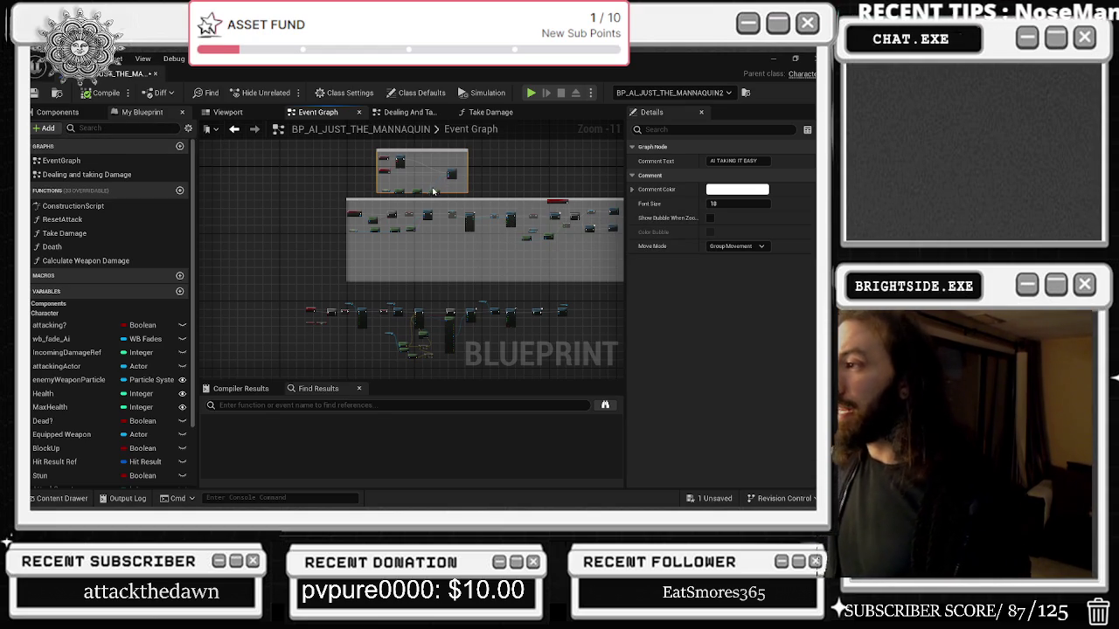
pyautogui.scroll(6, 434, 149)
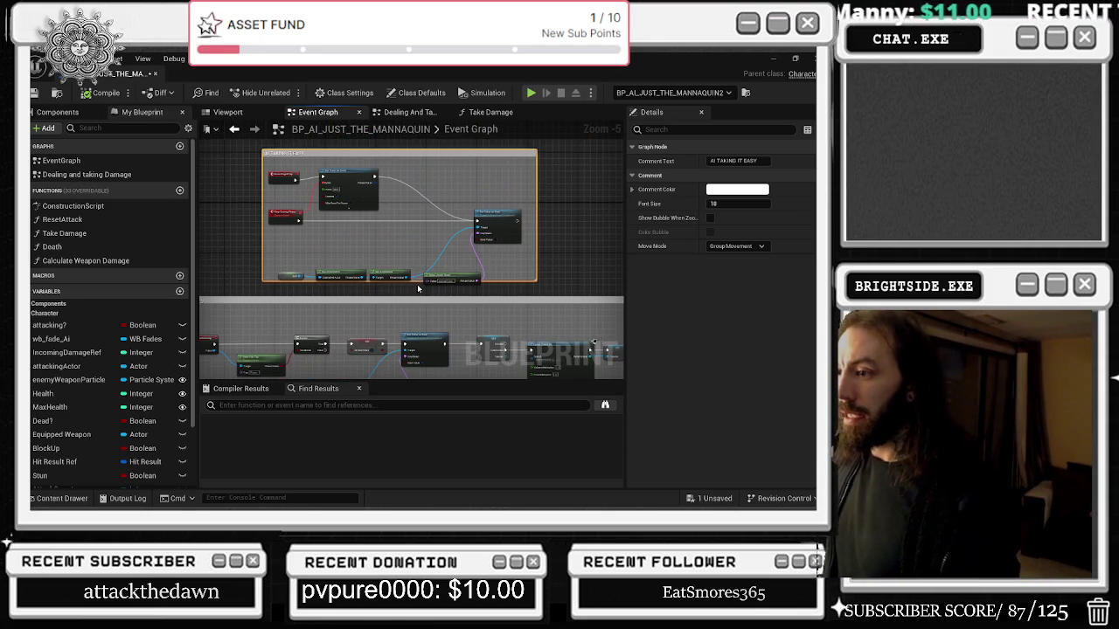
# Move the AI TAKING IT EASY comment up-left and enable Show Bubble When Zoomed.
pyautogui.click(415, 283)
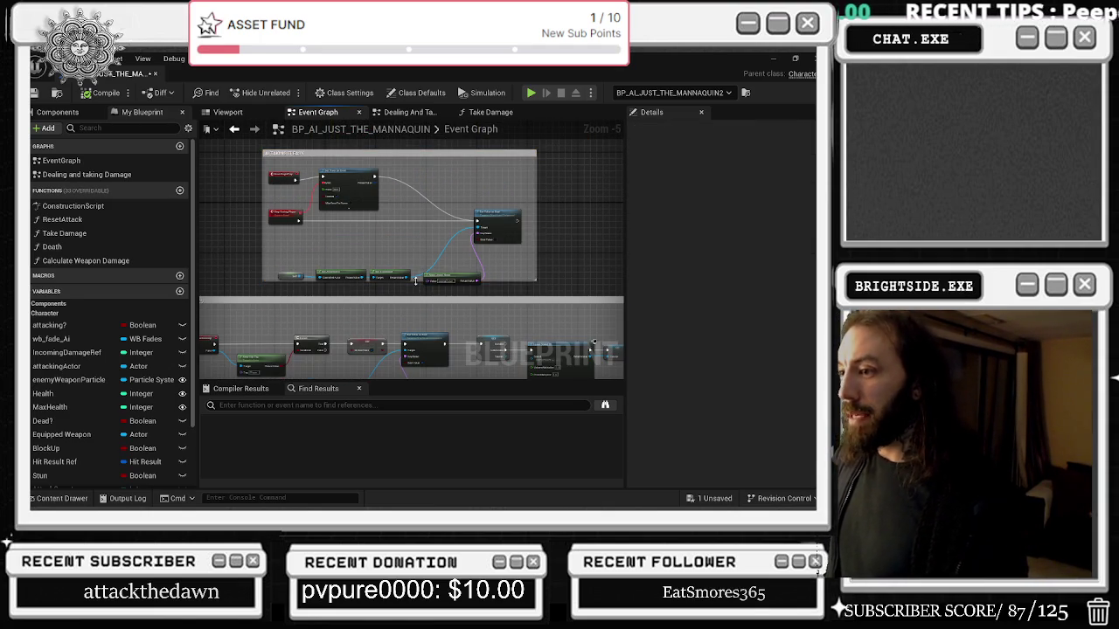
pyautogui.moveTo(415, 280); pyautogui.dragTo(419, 299)
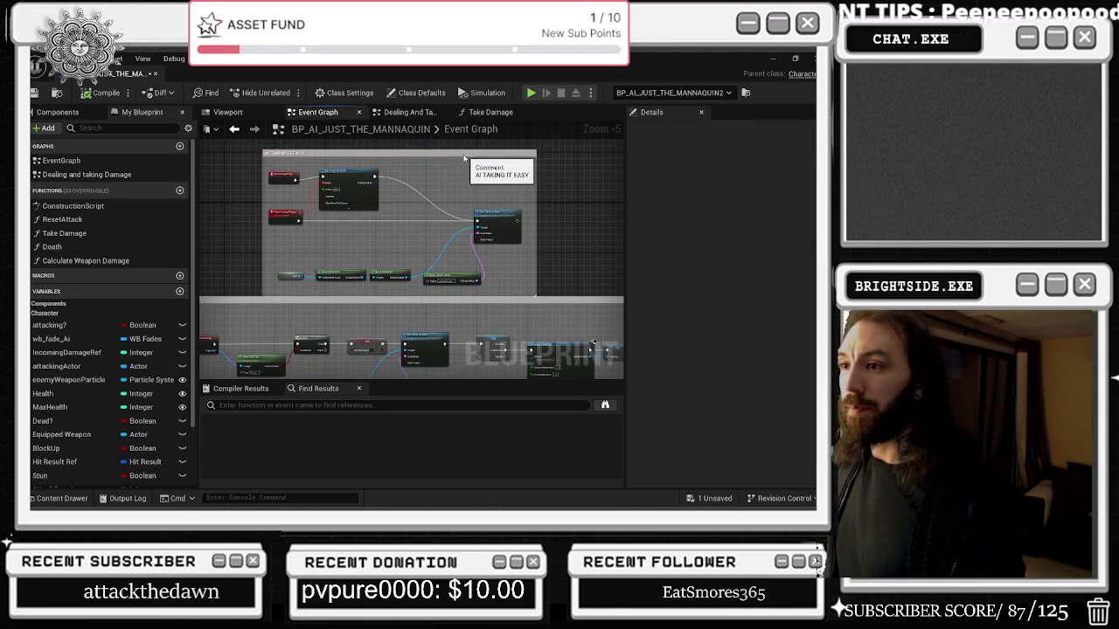
pyautogui.moveTo(470, 149); pyautogui.dragTo(448, 139)
pyautogui.click(709, 218)
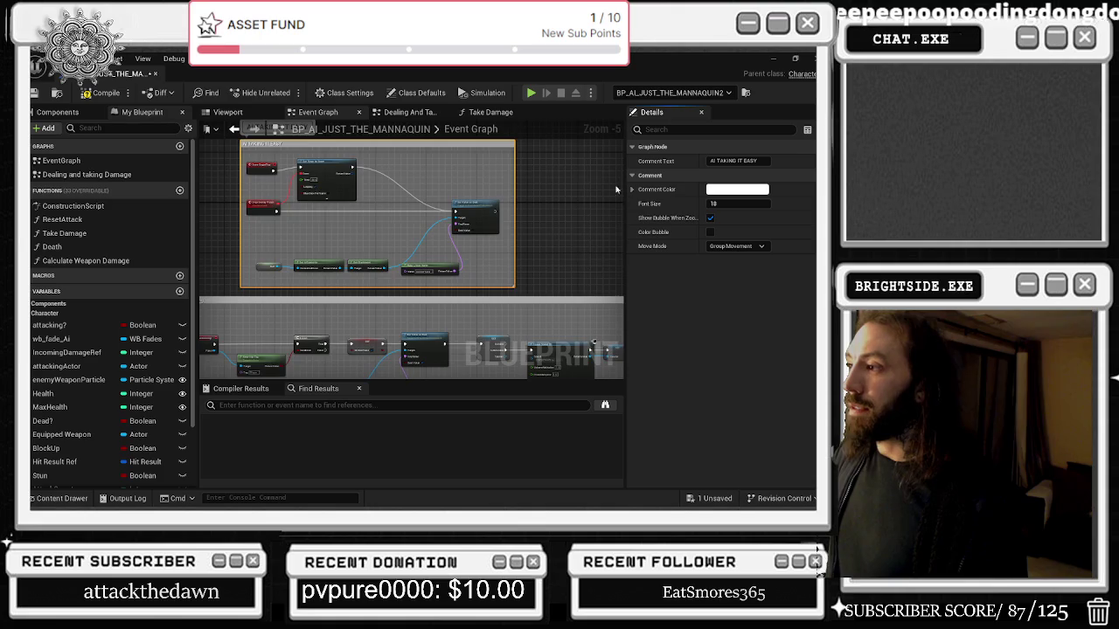
pyautogui.scroll(-2, 543, 266)
pyautogui.moveTo(502, 194); pyautogui.dragTo(467, 186)
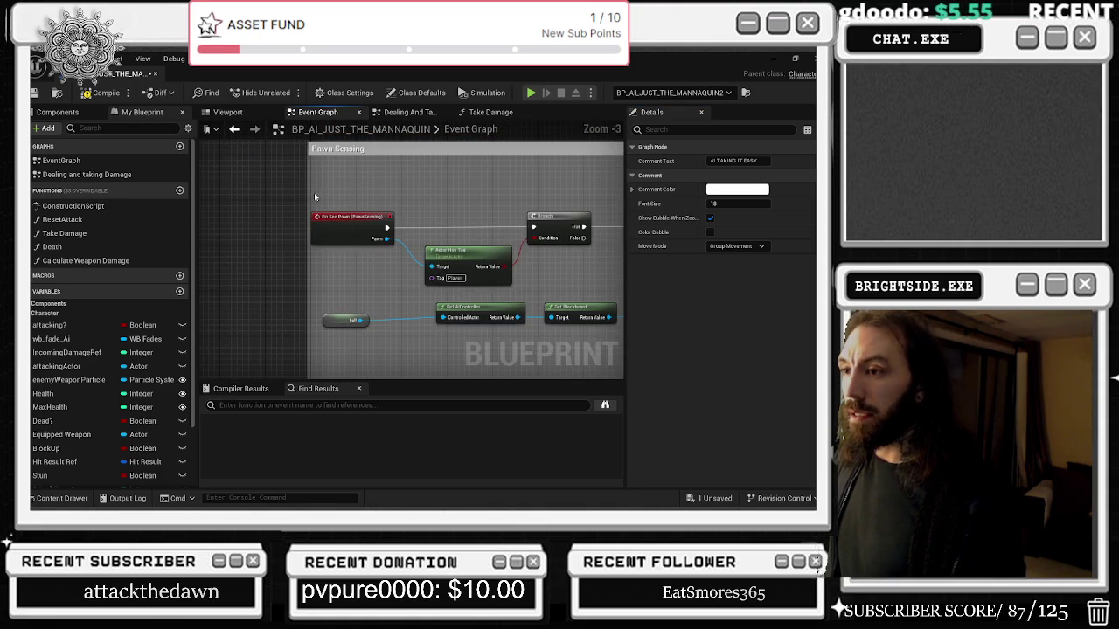
# Rearrange the On See Pawn event and Self node closer together in Pawn Sensing.
pyautogui.moveTo(345, 236); pyautogui.dragTo(350, 234)
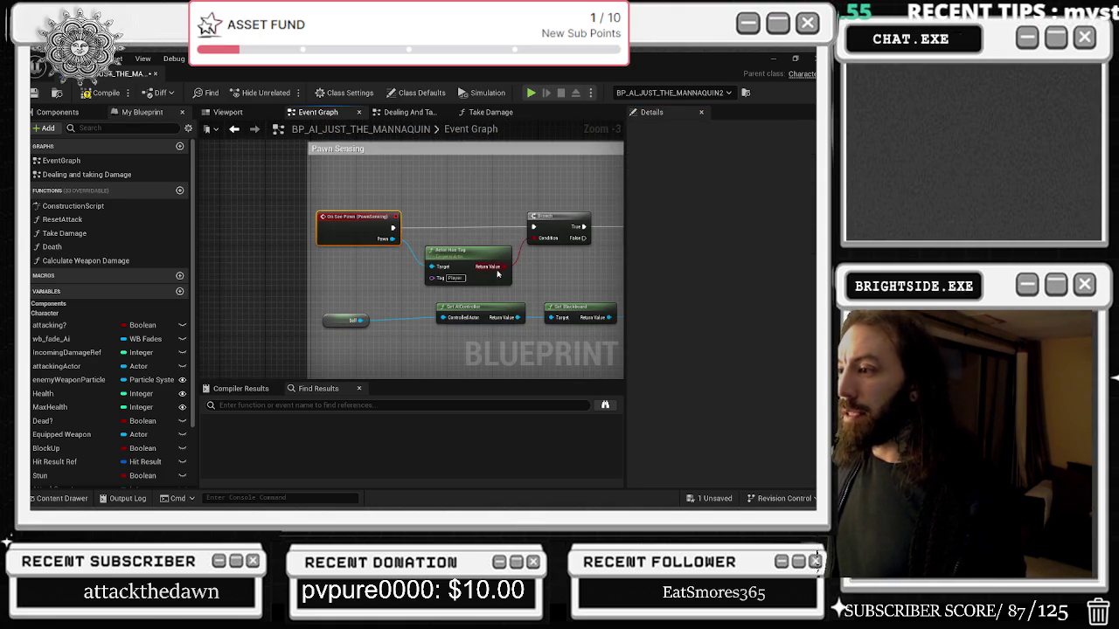
pyautogui.moveTo(559, 245); pyautogui.dragTo(427, 241)
pyautogui.click(281, 211)
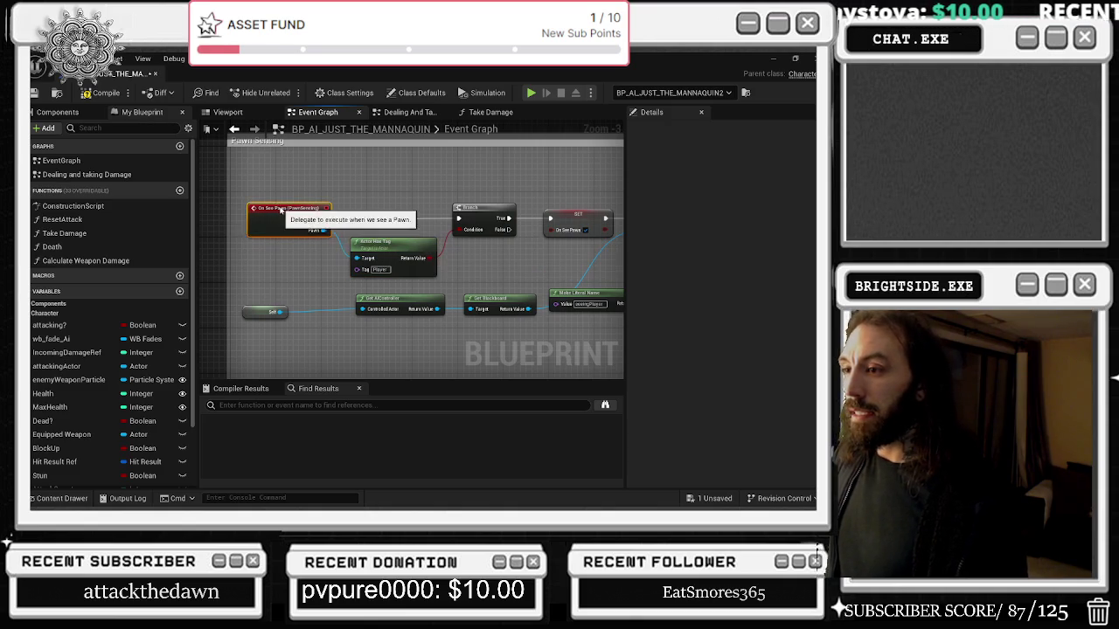
pyautogui.moveTo(263, 318); pyautogui.dragTo(278, 321)
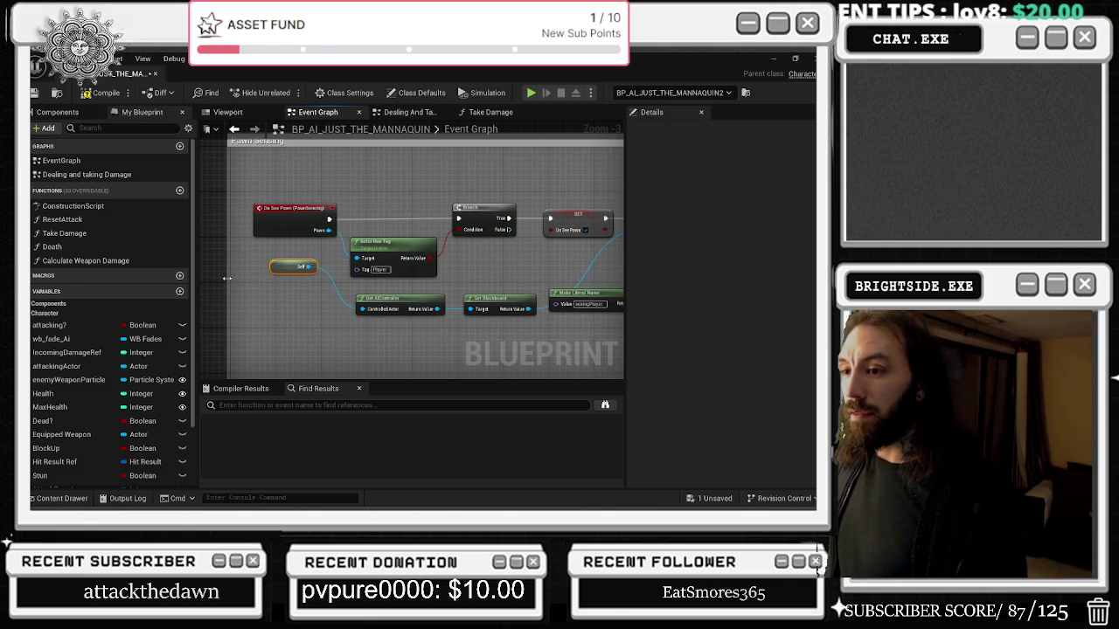
pyautogui.hotkey('alt', 'Tab')
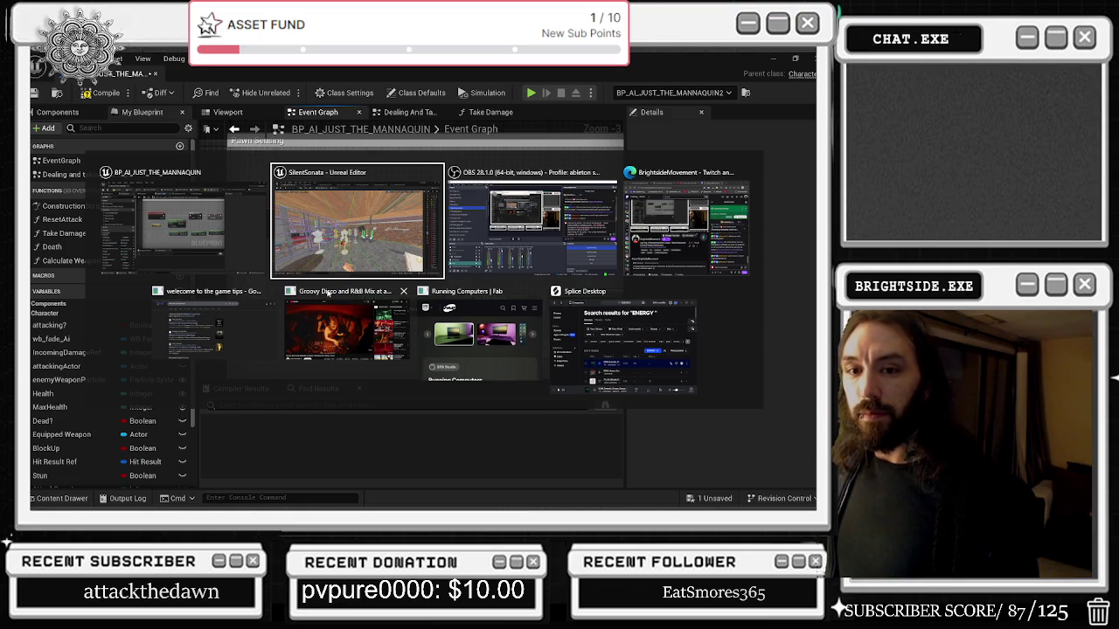
# Return to the BP_AI blueprint editor, then switch to the browser showing YouTube.
pyautogui.click(186, 209)
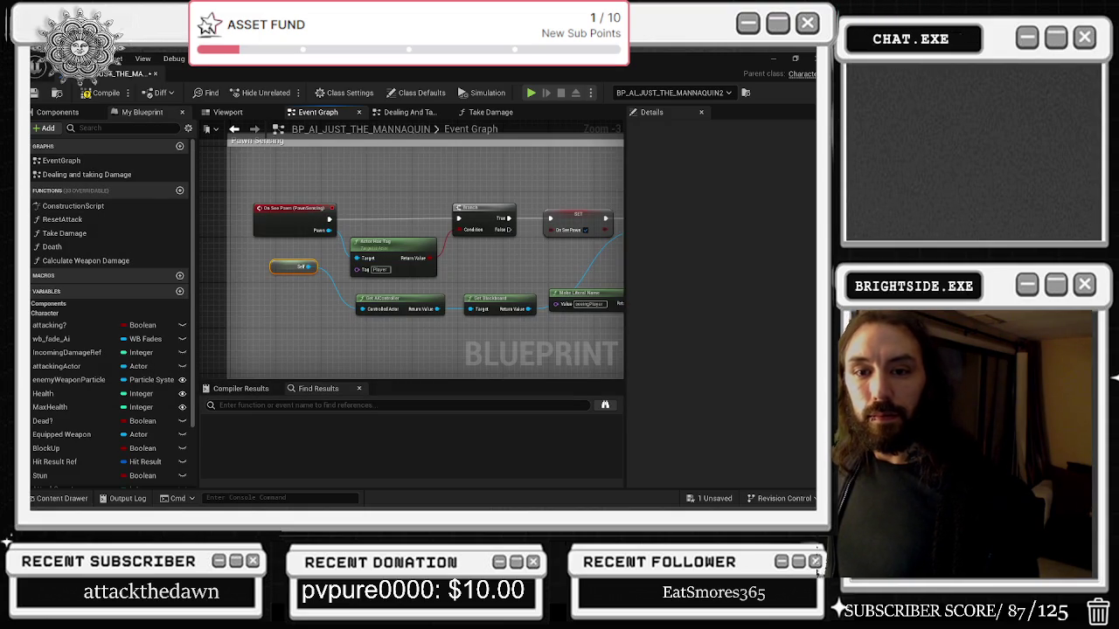
pyautogui.hotkey('alt', 'Tab')
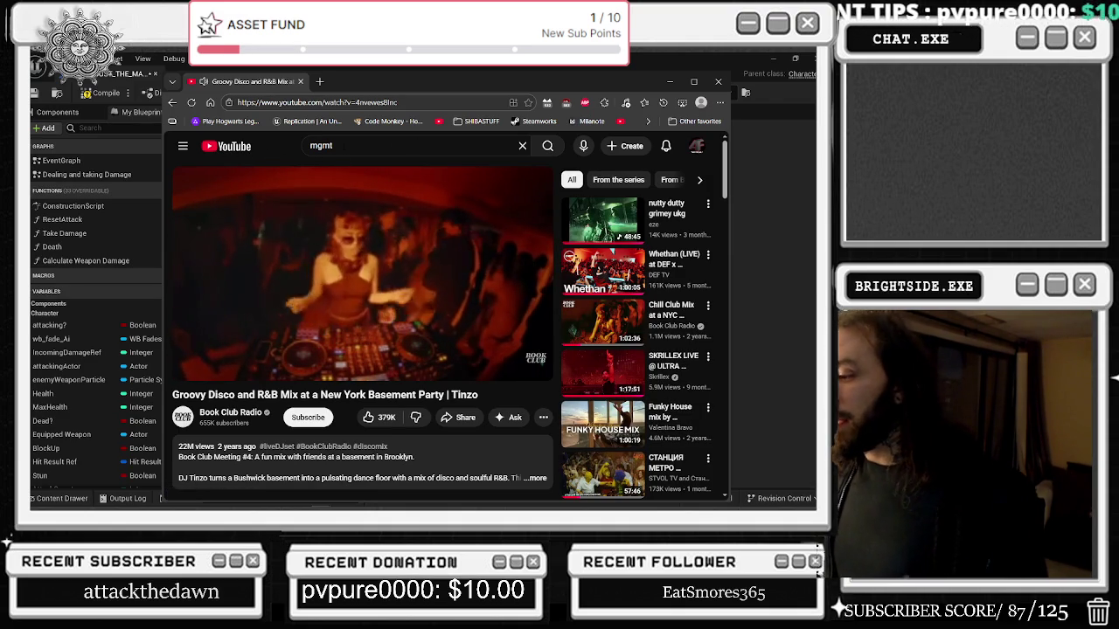
# Search YouTube for RETRO RICK and open the Zelda collection video.
pyautogui.press('/')
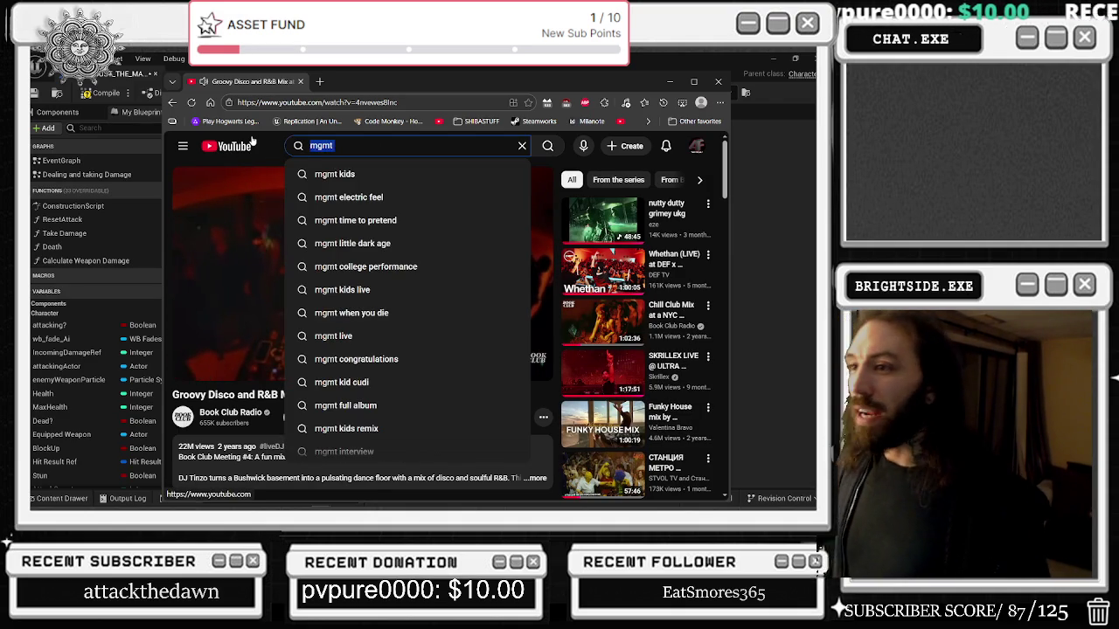
pyautogui.write('RETRO')
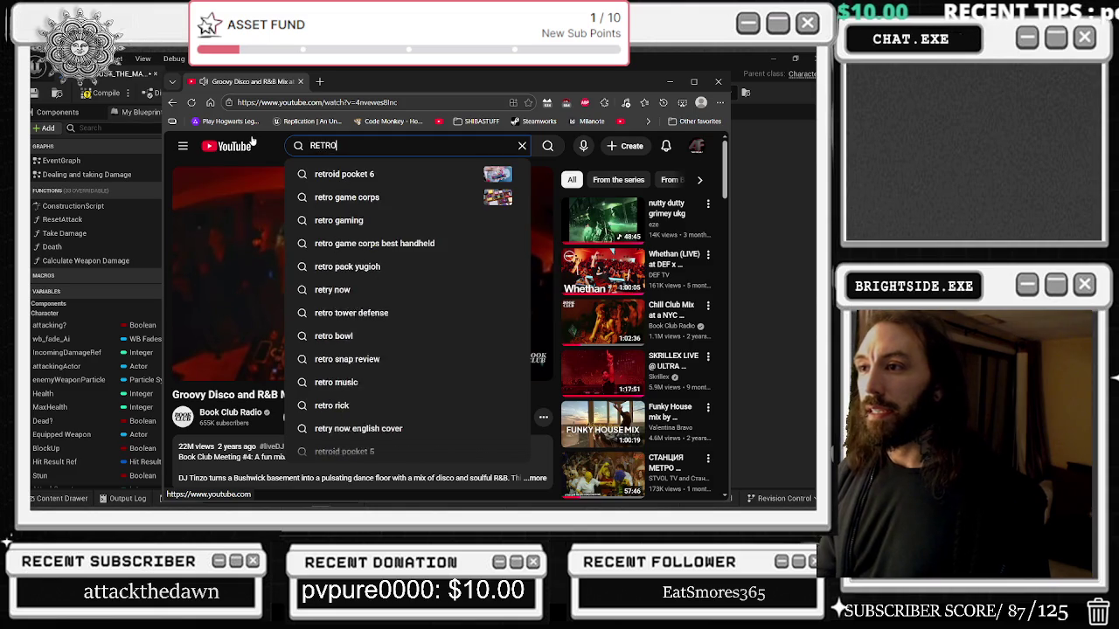
pyautogui.write(' RICK')
pyautogui.press('Return')
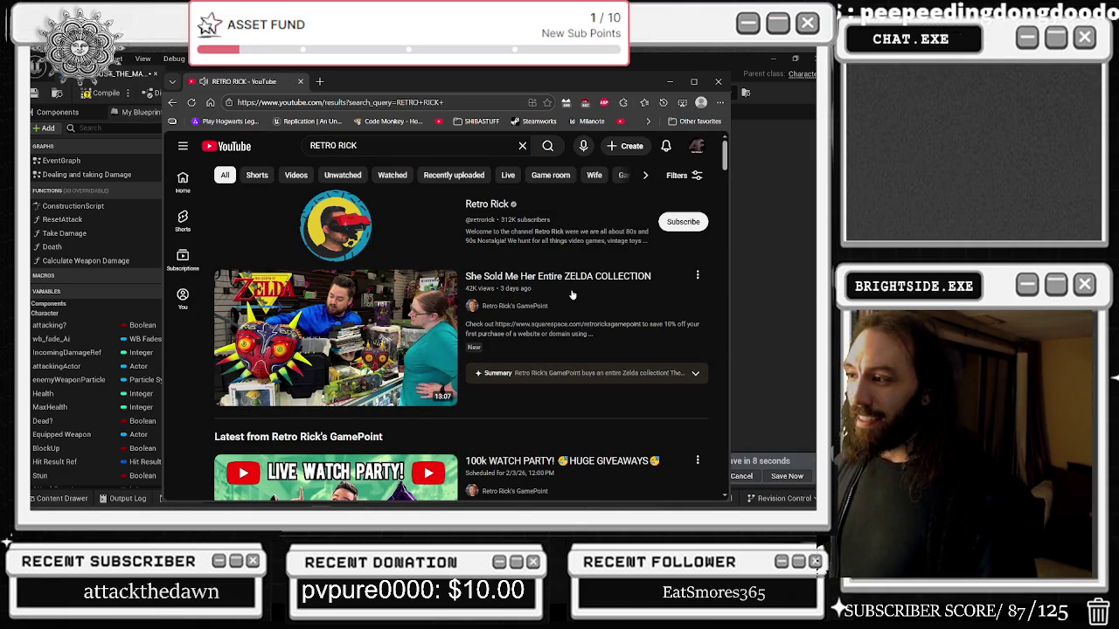
pyautogui.scroll(-2, 332, 333)
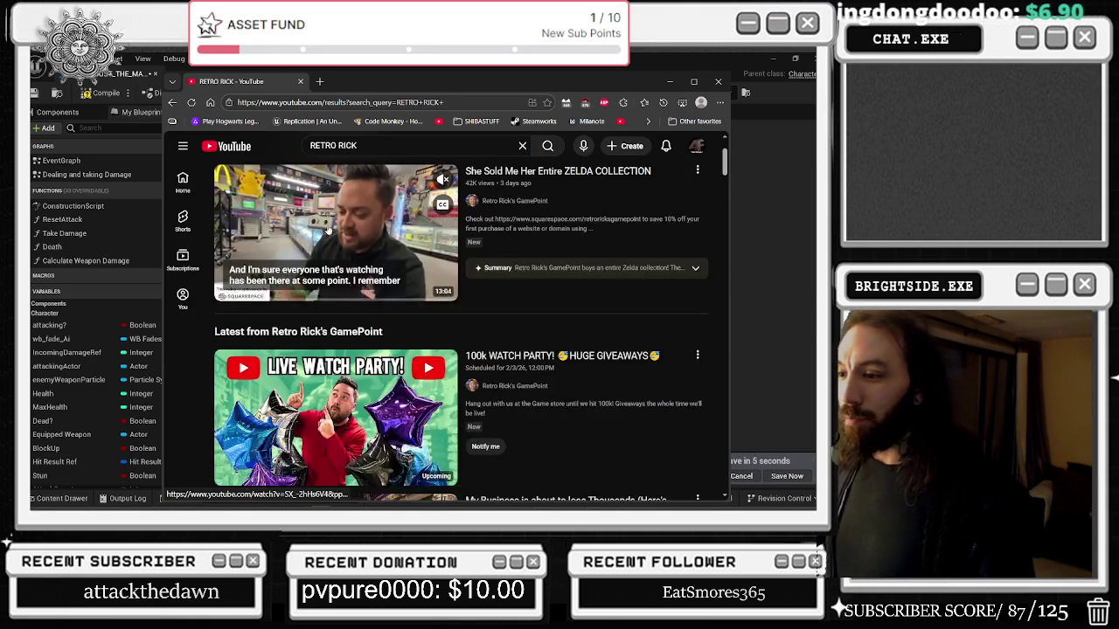
pyautogui.click(450, 266)
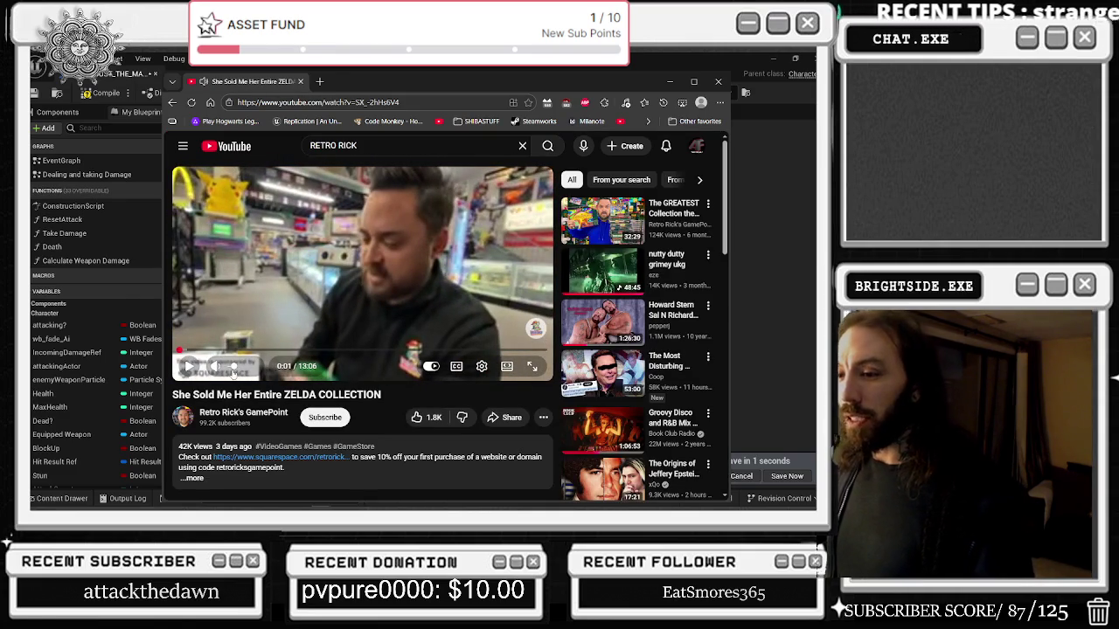
# Lower the video quality to 360p and briefly pause playback.
pyautogui.click(480, 366)
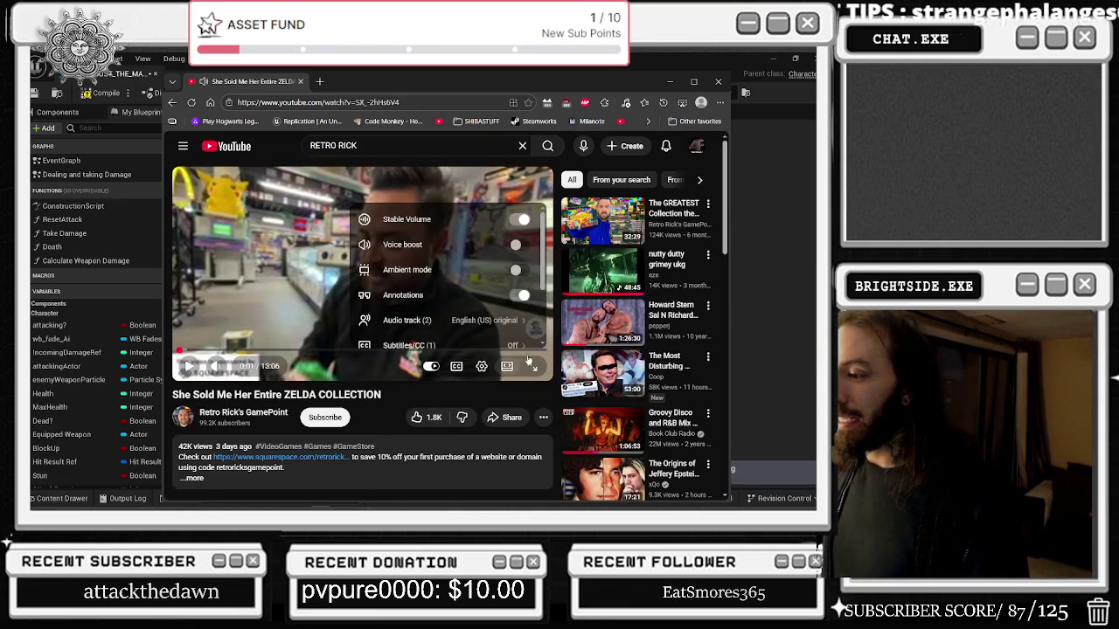
pyautogui.scroll(-3, 513, 316)
pyautogui.click(511, 328)
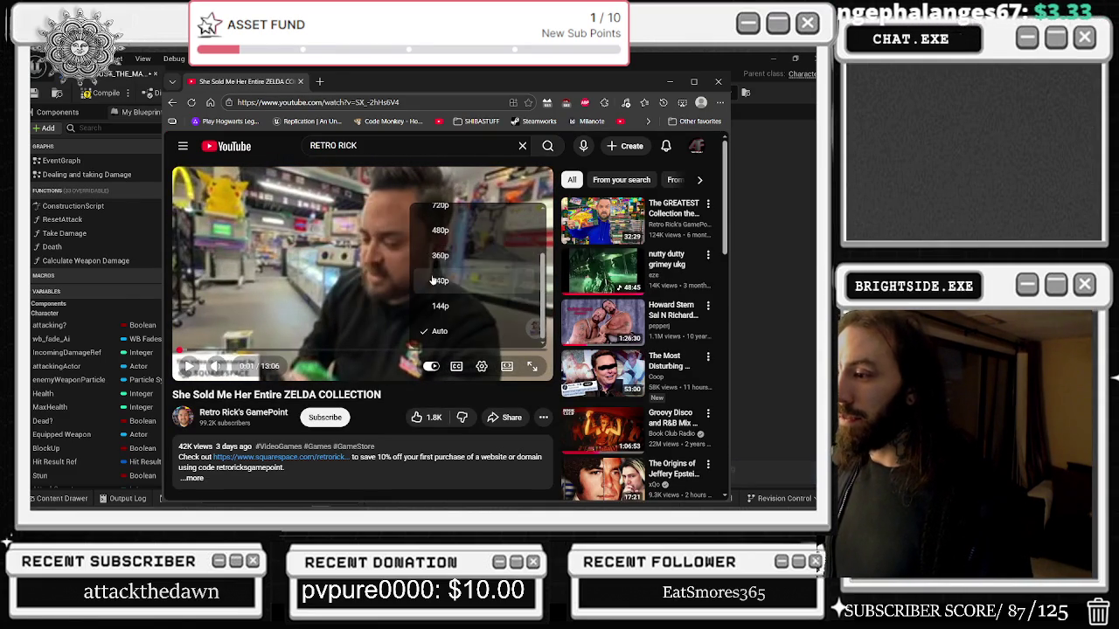
pyautogui.click(441, 256)
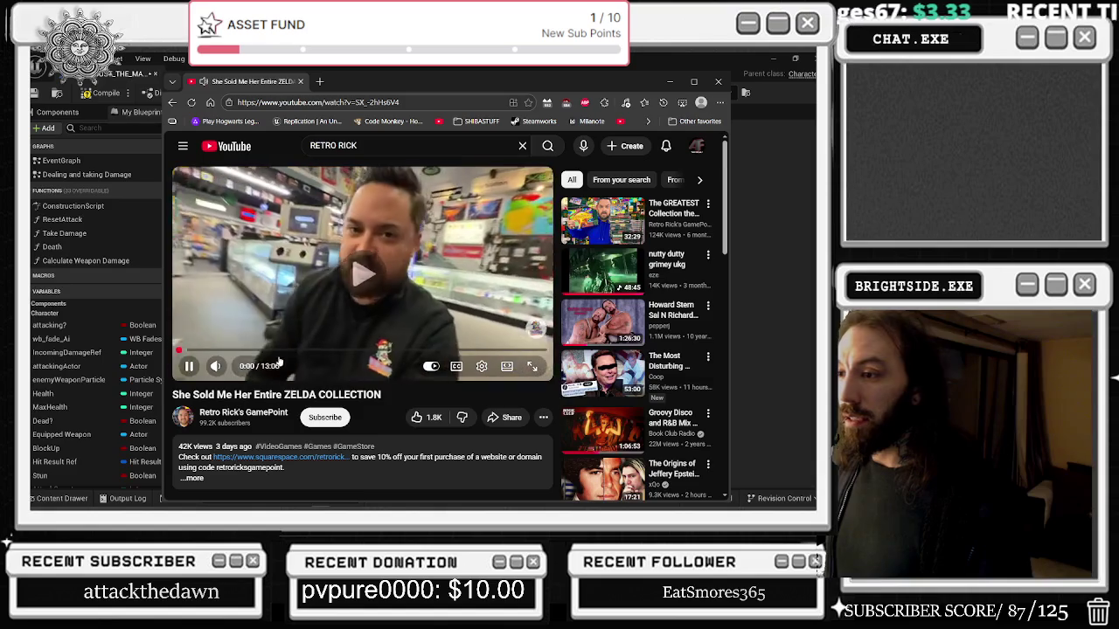
pyautogui.click(414, 288)
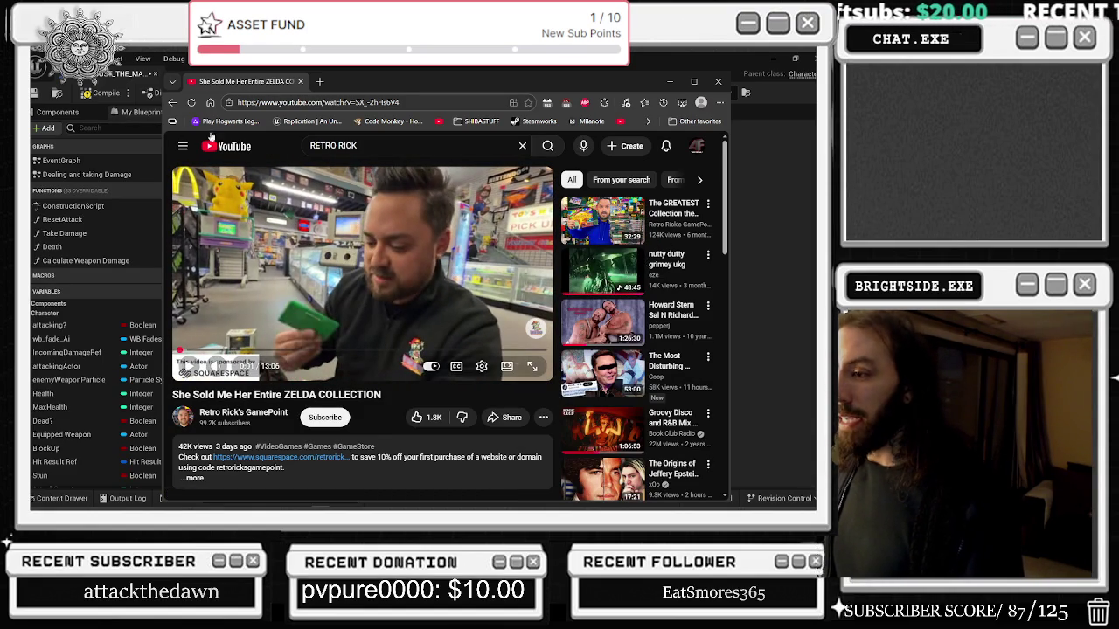
pyautogui.click(365, 273)
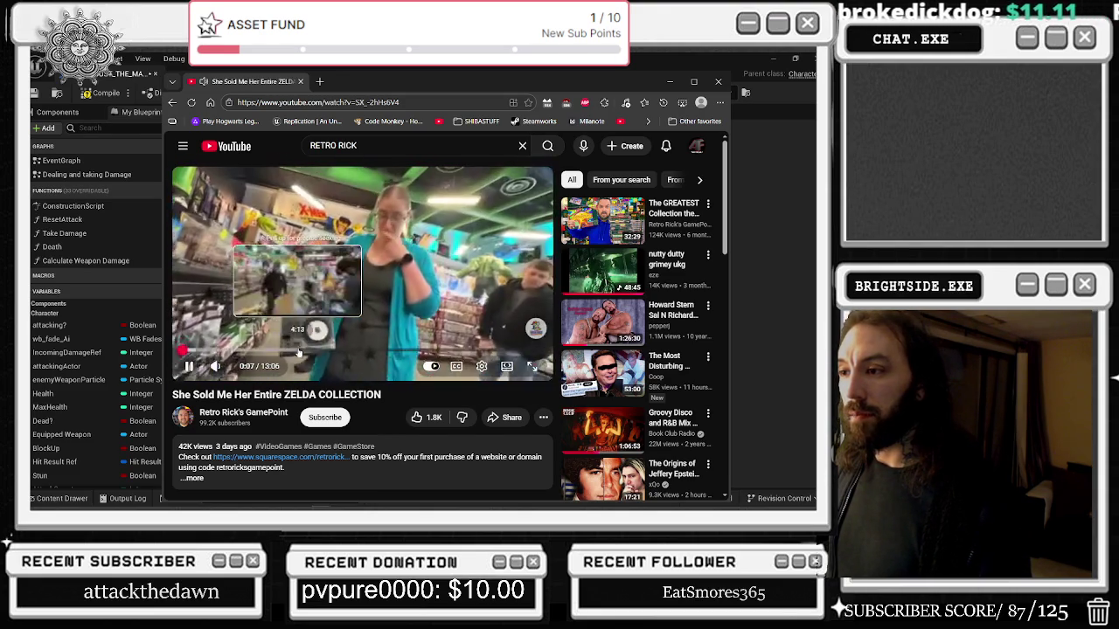
# Skip ahead through 5:05, 8:10 and 10:47, then rewind the video to about 4:13.
pyautogui.moveTo(299, 352); pyautogui.dragTo(321, 350)
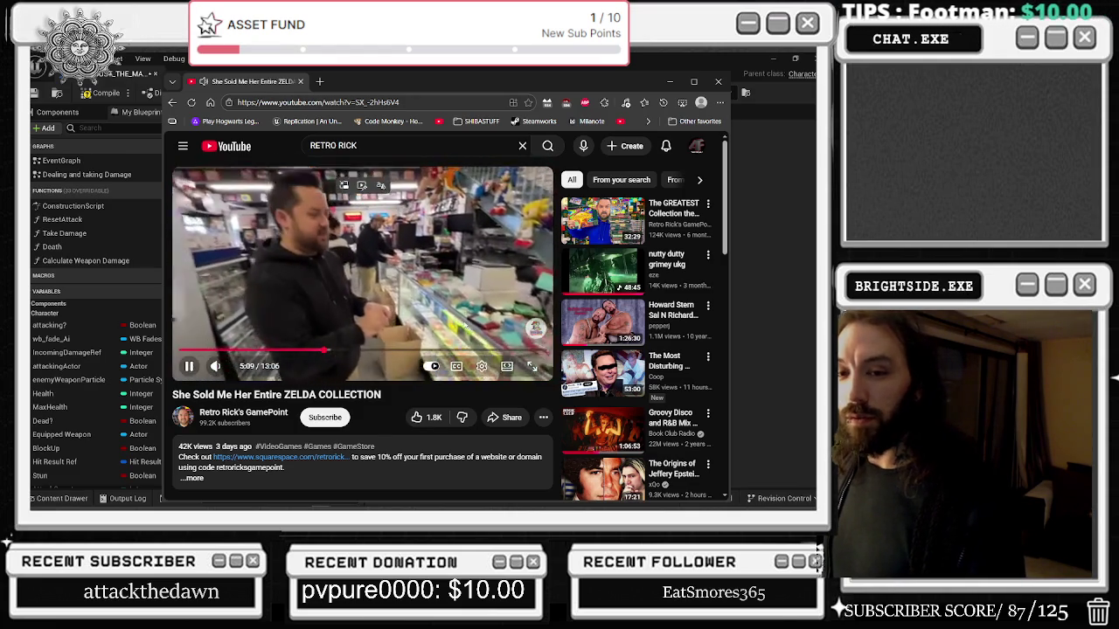
pyautogui.click(409, 349)
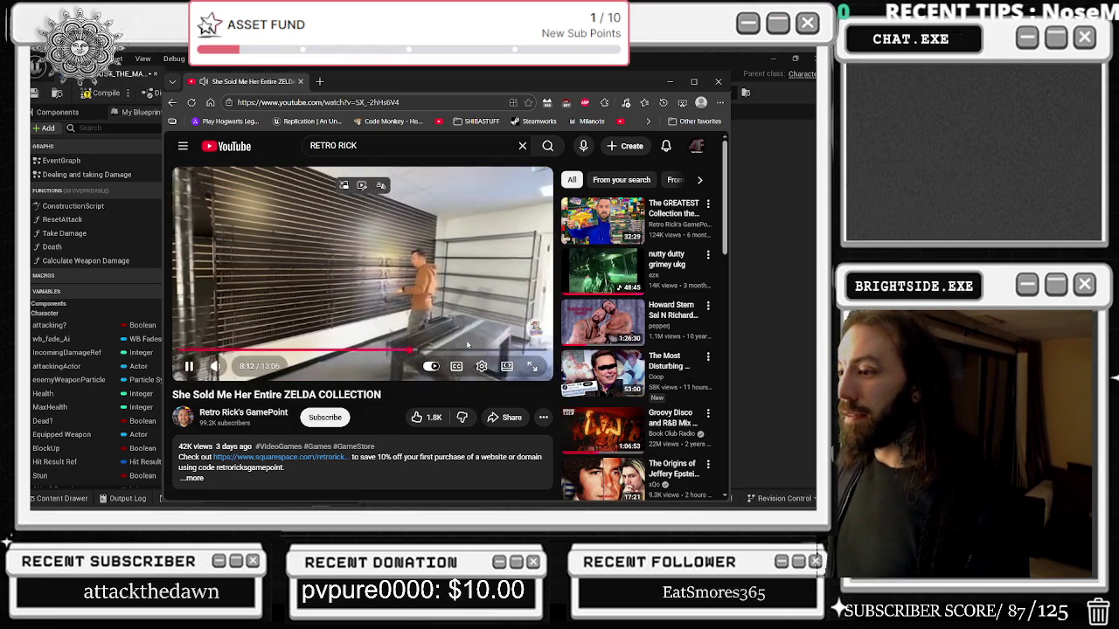
pyautogui.click(482, 349)
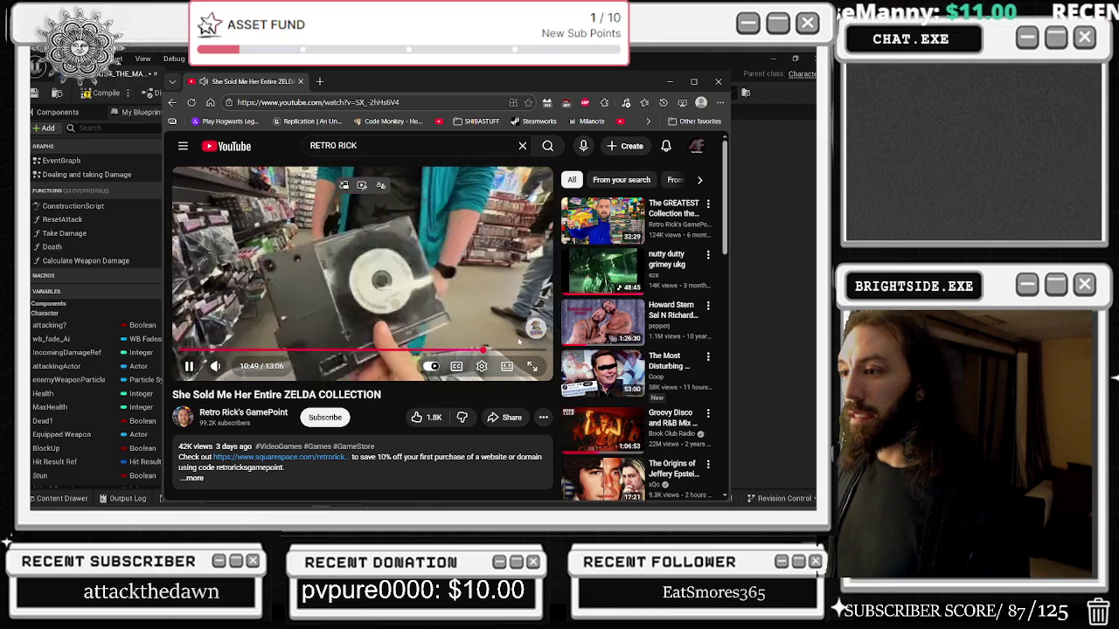
pyautogui.click(494, 323)
pyautogui.click(471, 295)
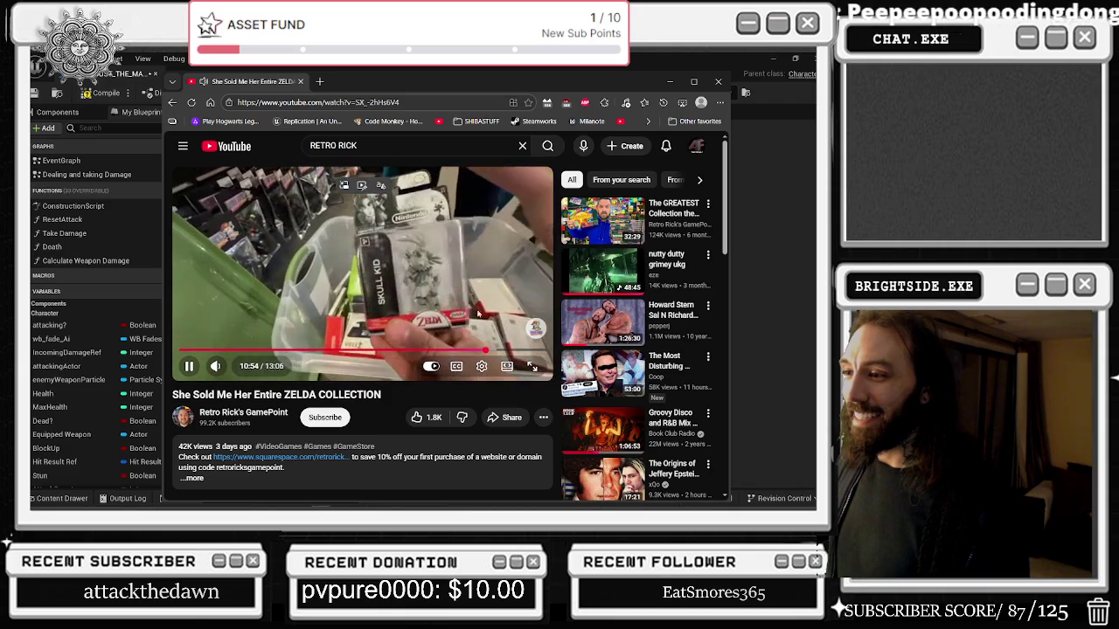
pyautogui.moveTo(562, 372)
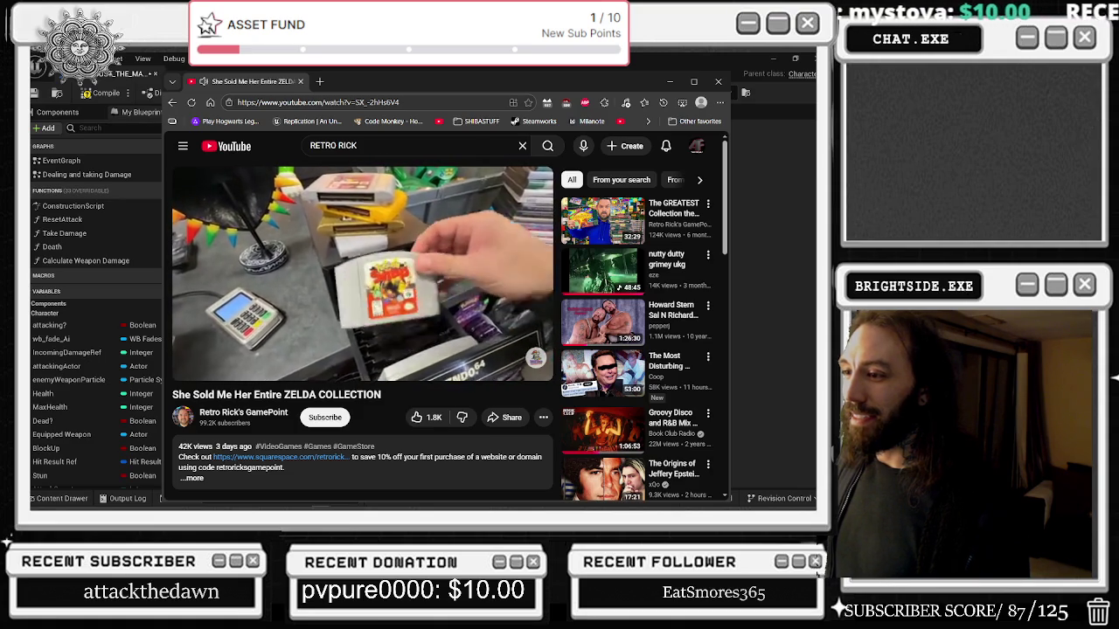
pyautogui.moveTo(526, 355)
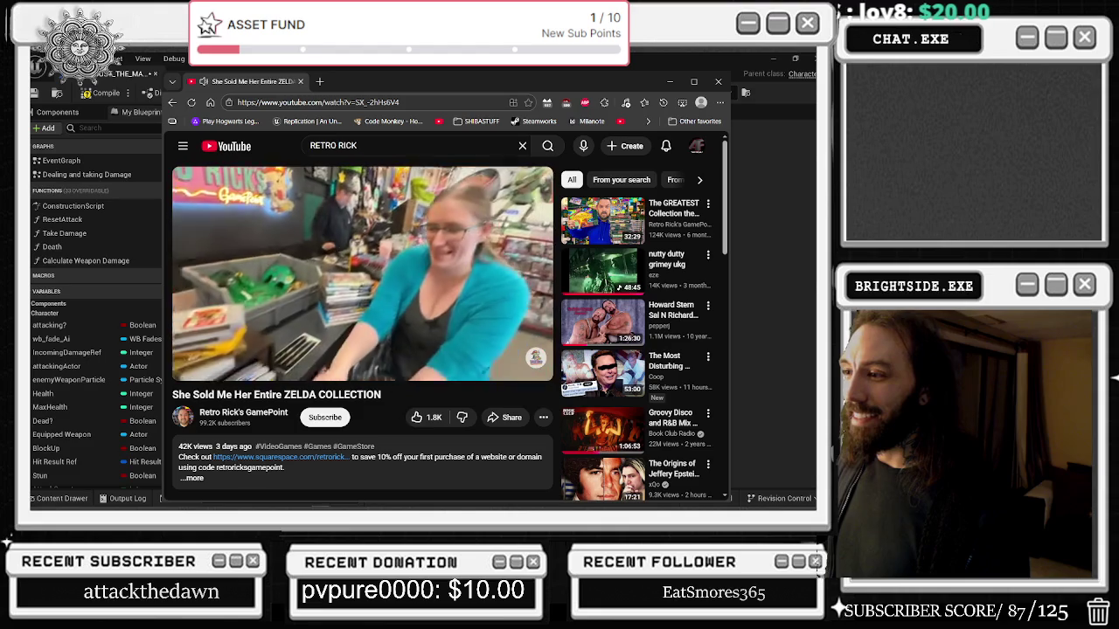
pyautogui.moveTo(527, 349); pyautogui.dragTo(298, 349)
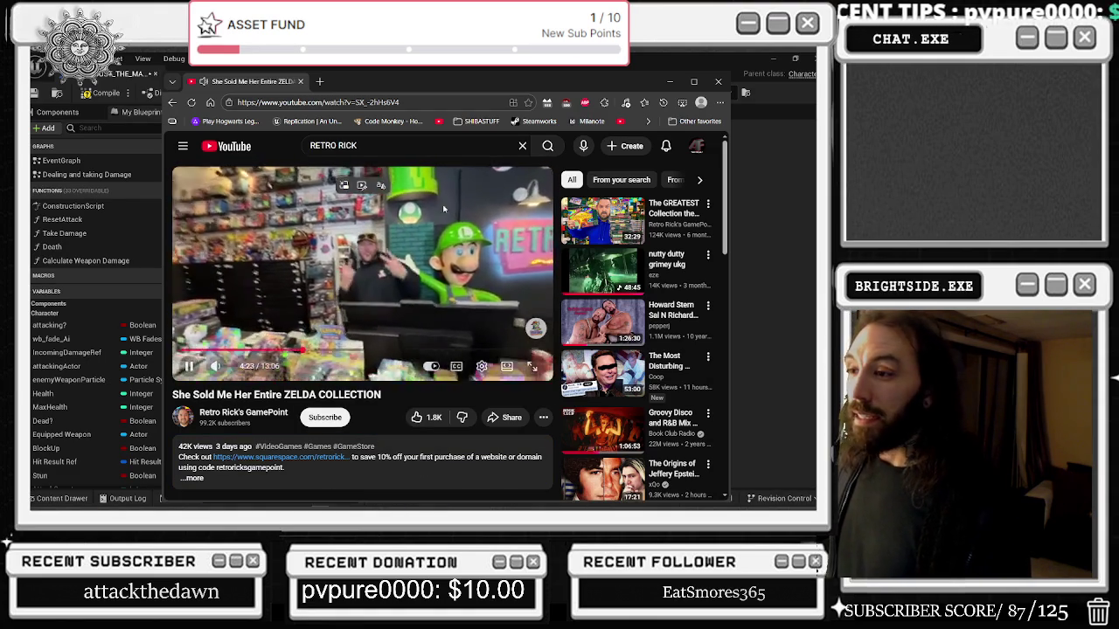
pyautogui.moveTo(603, 223)
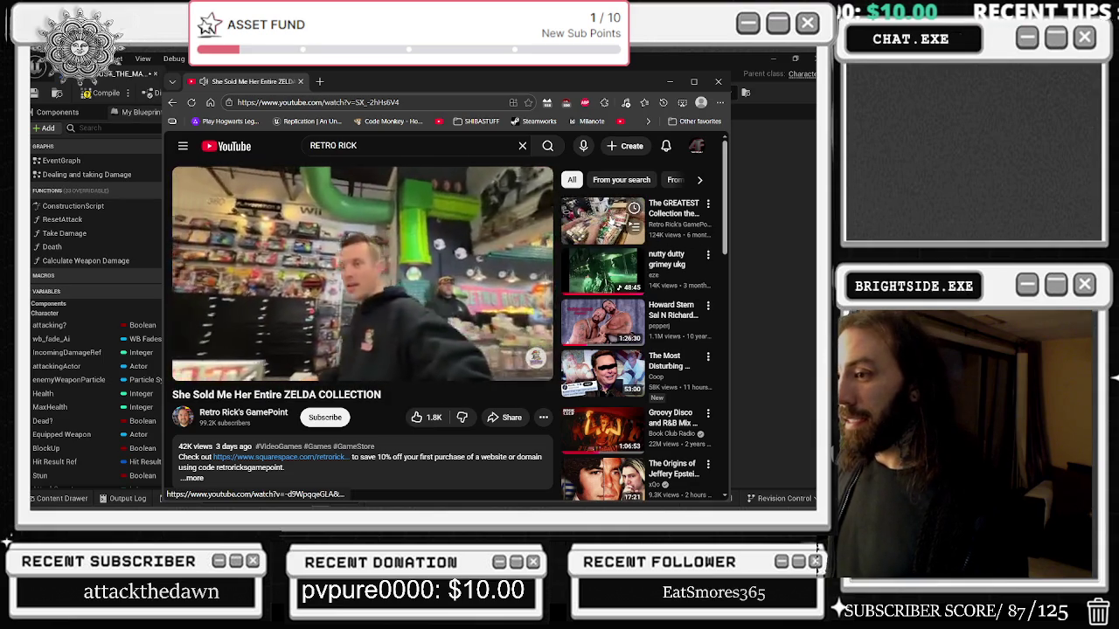
# Open The GREATEST Collection video from the recommendations and pause it.
pyautogui.click(602, 223)
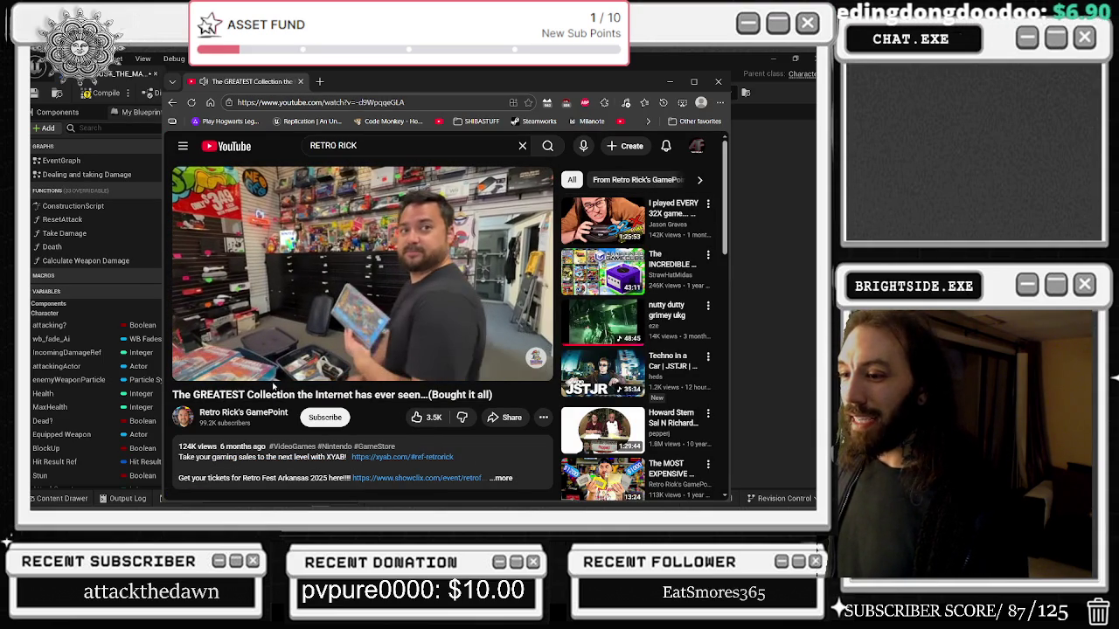
pyautogui.scroll(-3, 420, 382)
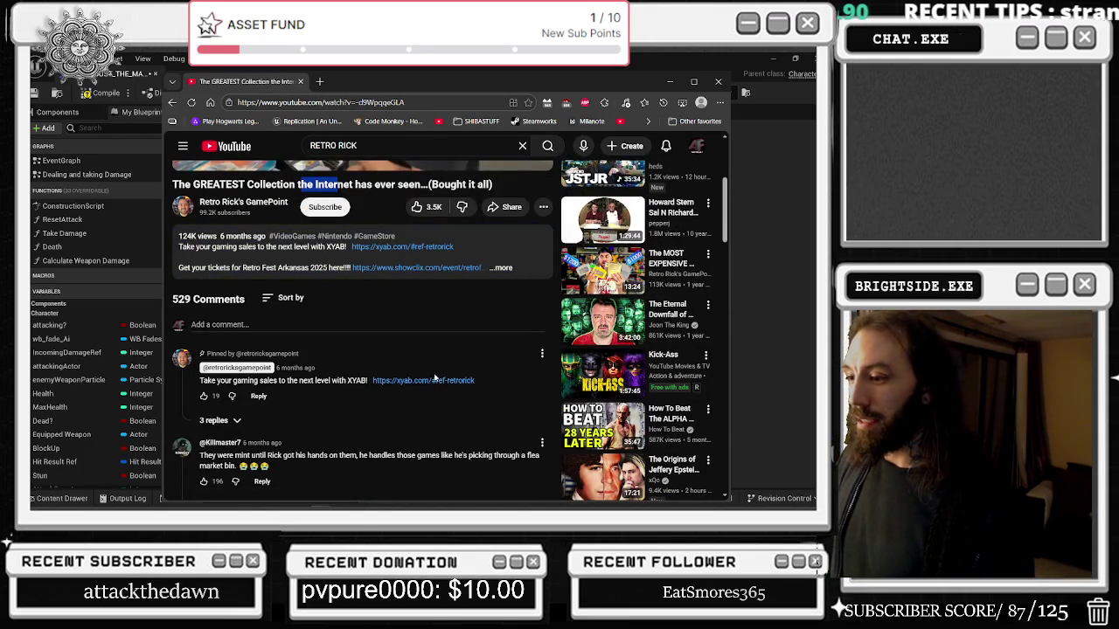
pyautogui.scroll(3, 434, 377)
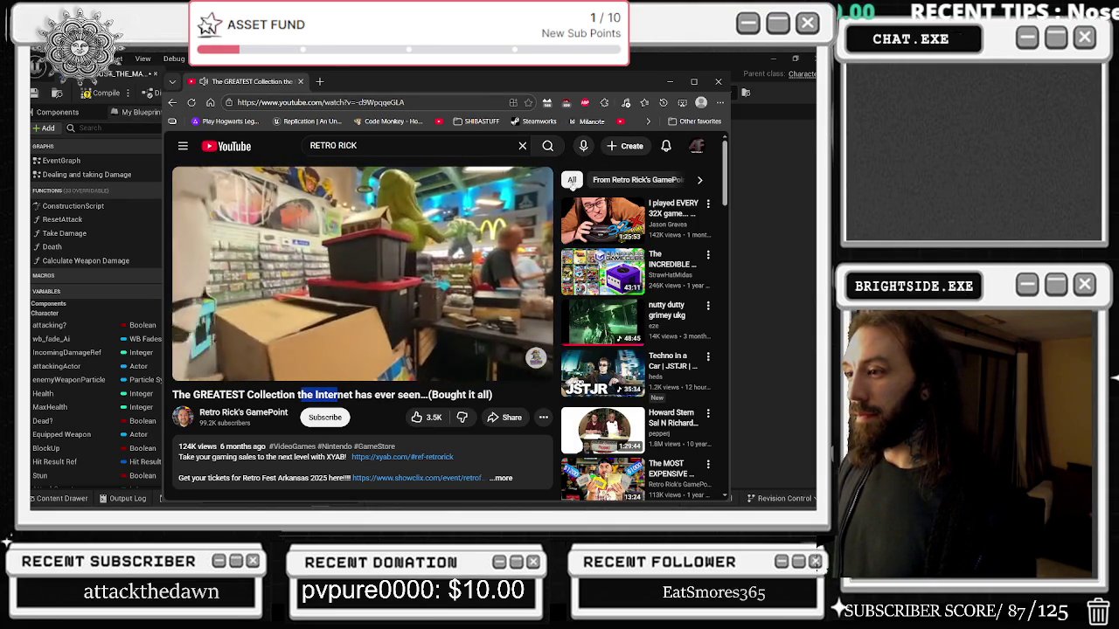
pyautogui.click(387, 254)
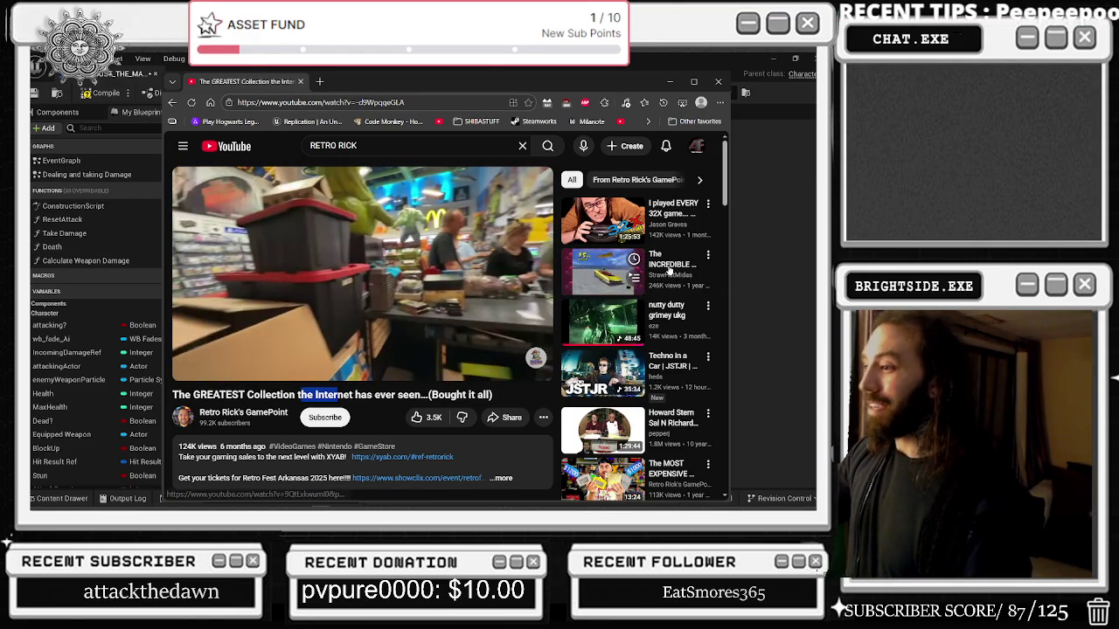
# Read through the viewer comments, then open the Joey Valence & Brae (Mix for Breakdance) video.
pyautogui.scroll(-2, 668, 274)
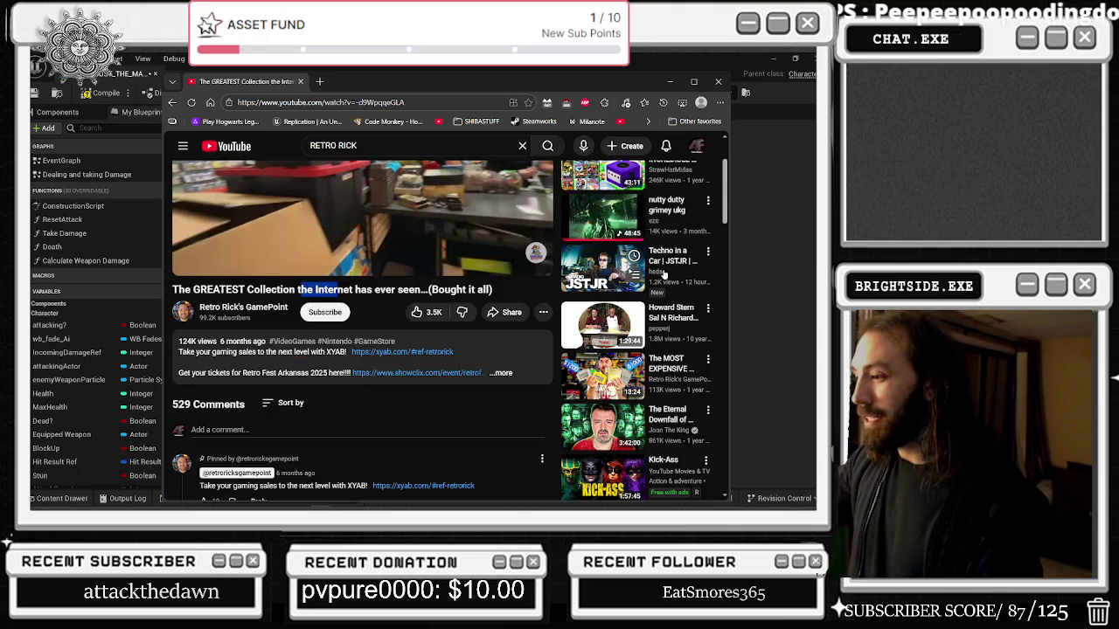
pyautogui.scroll(-2, 663, 274)
pyautogui.scroll(-1, 660, 271)
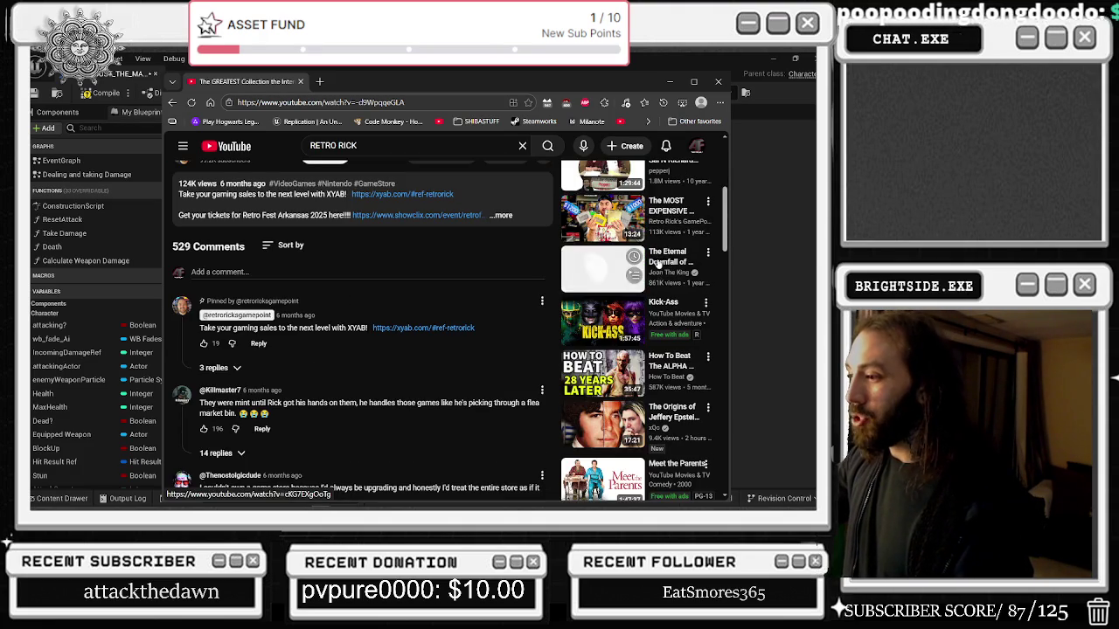
pyautogui.scroll(-4, 662, 262)
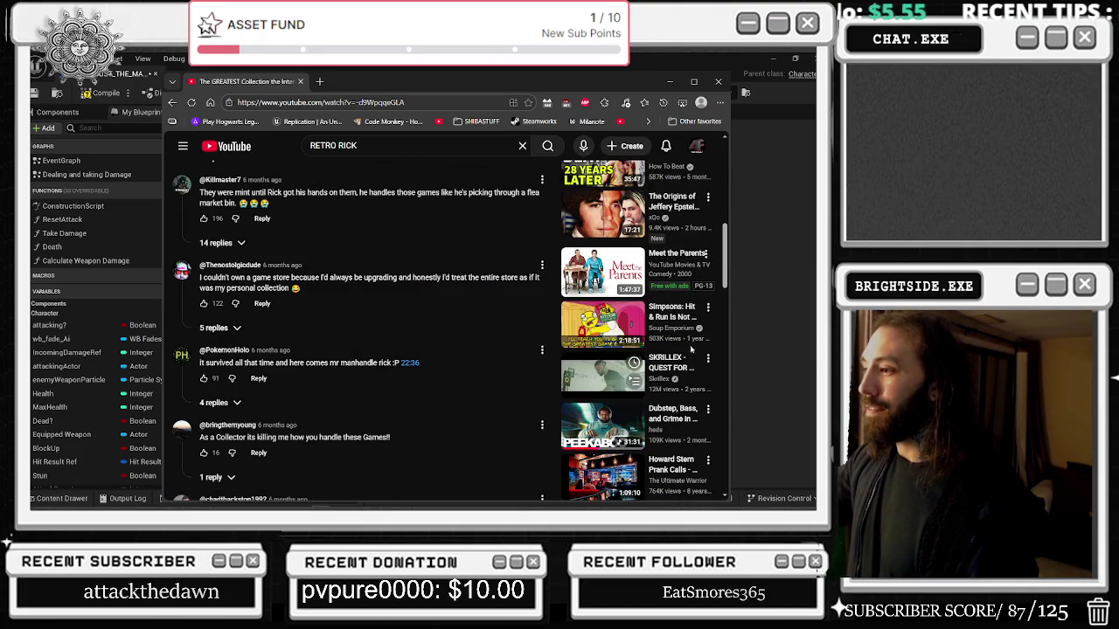
pyautogui.scroll(-3, 479, 324)
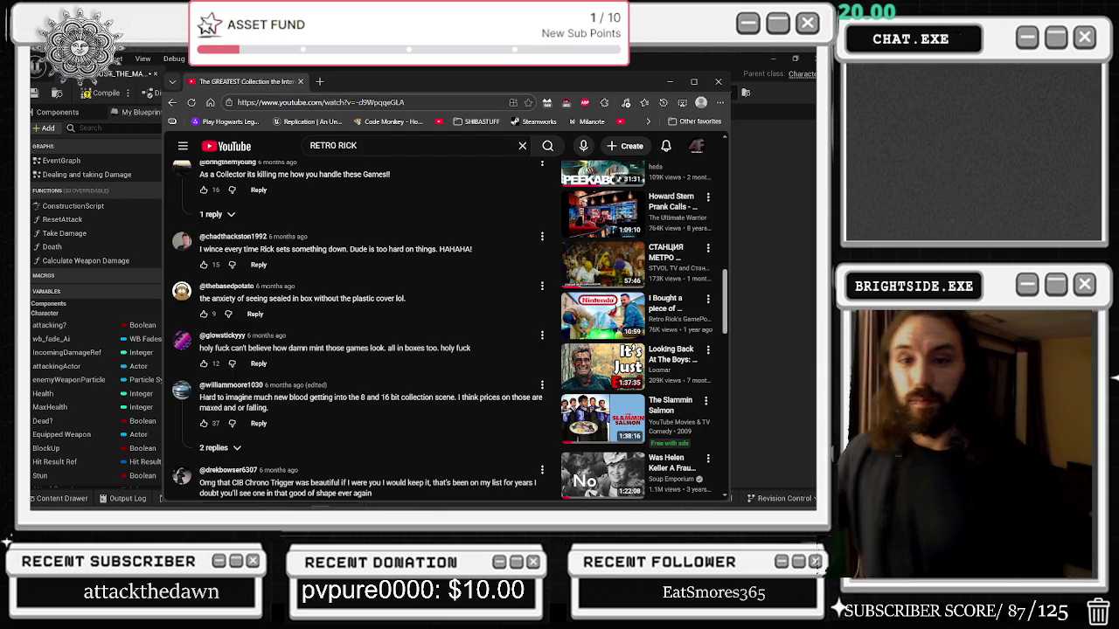
pyautogui.scroll(-5, 620, 323)
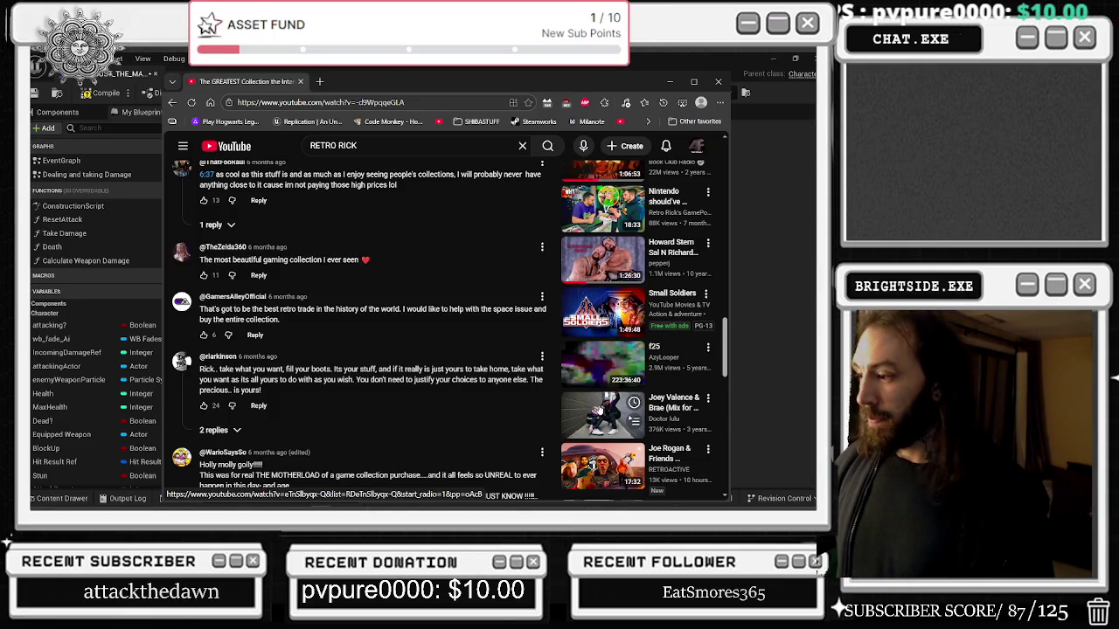
pyautogui.click(603, 418)
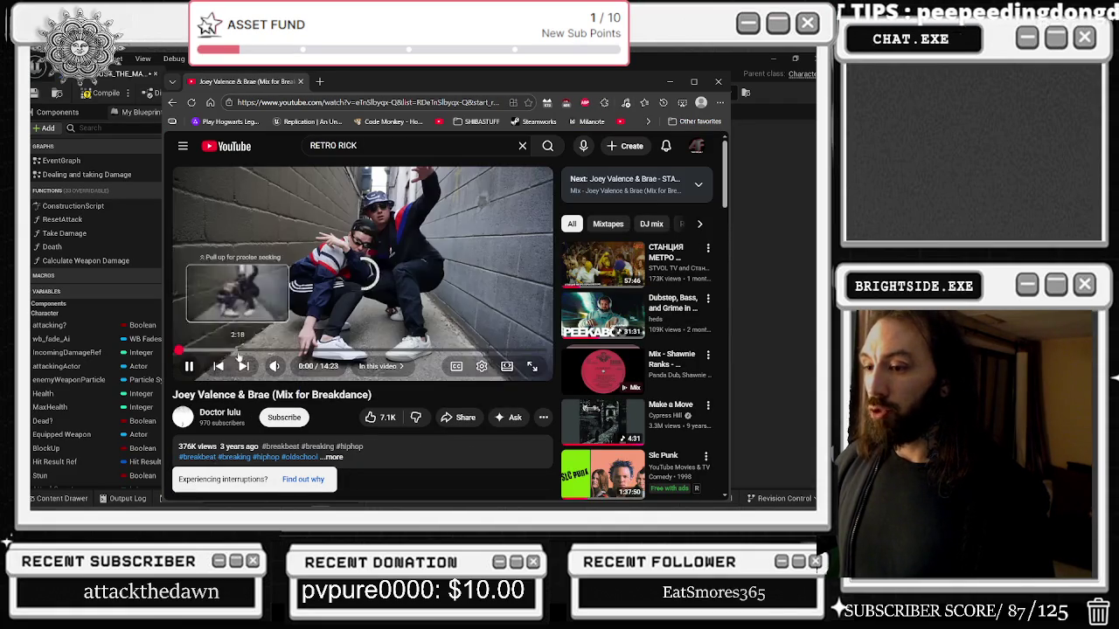
# Return to Unreal and pan the Event Graph to the Delay and Set Simulate Physics nodes.
pyautogui.hotkey('alt', 'Tab')
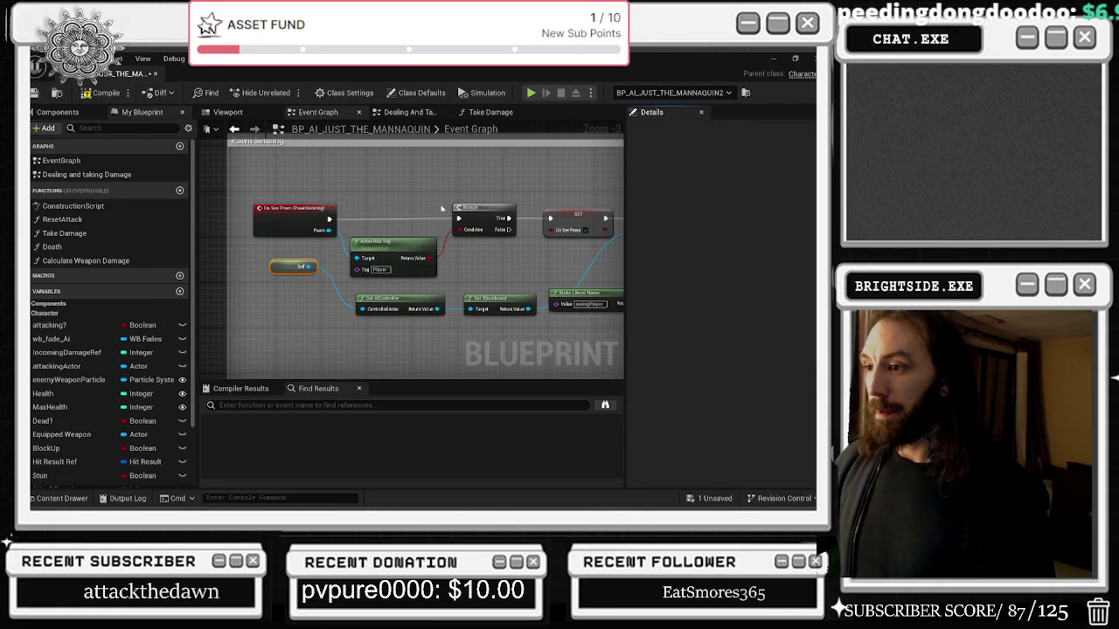
pyautogui.moveTo(496, 215); pyautogui.dragTo(412, 299)
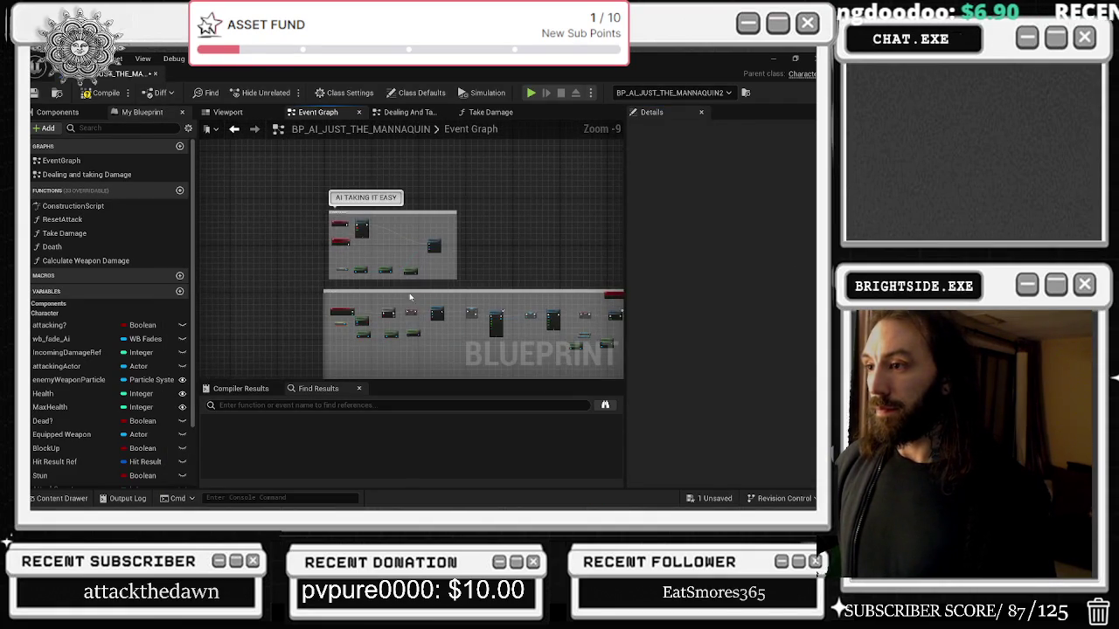
pyautogui.scroll(5, 362, 223)
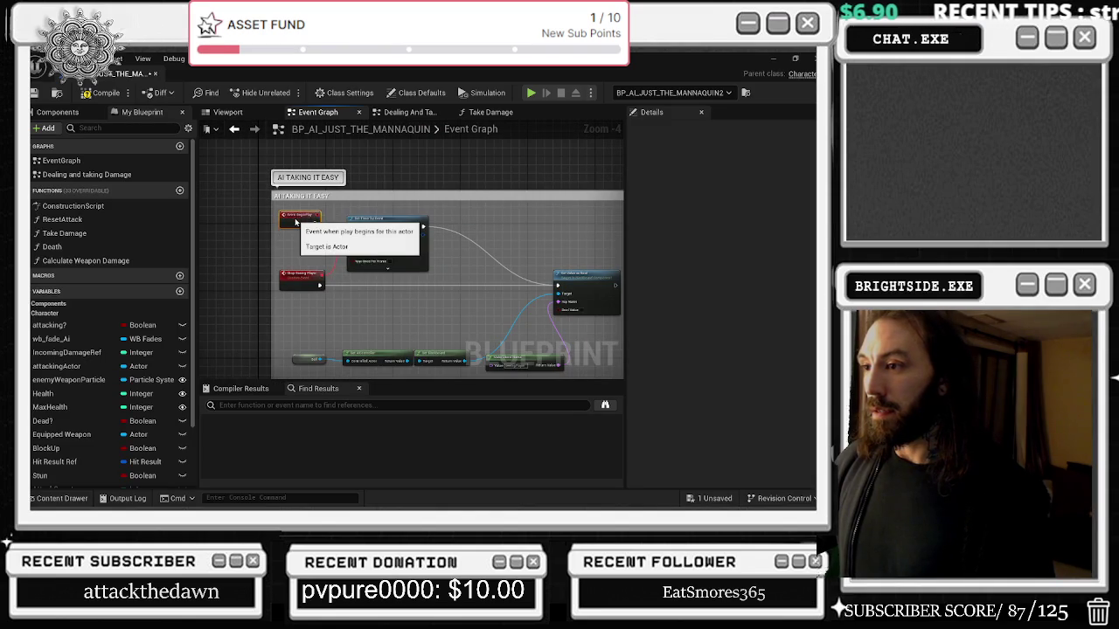
pyautogui.moveTo(494, 261)
pyautogui.mouseDown()
pyautogui.moveTo(366, 270)
pyautogui.moveTo(441, 201)
pyautogui.mouseUp()
pyautogui.scroll(-3, 441, 200)
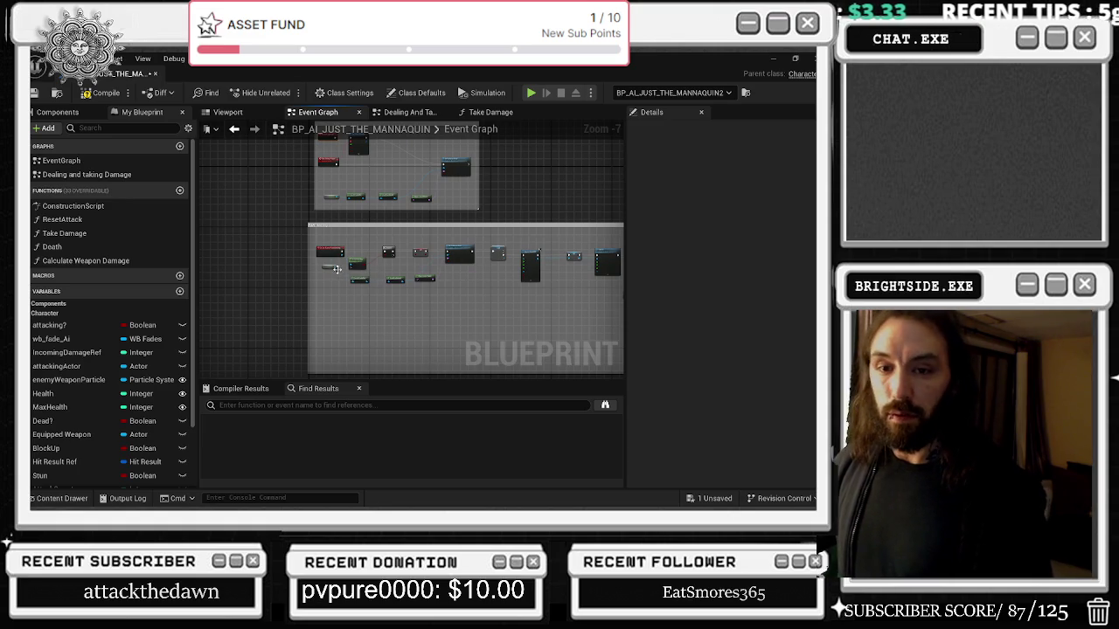
pyautogui.scroll(4, 336, 268)
pyautogui.moveTo(343, 289)
pyautogui.mouseDown()
pyautogui.moveTo(385, 248)
pyautogui.moveTo(227, 312)
pyautogui.moveTo(341, 292)
pyautogui.mouseUp()
pyautogui.scroll(-1, 376, 258)
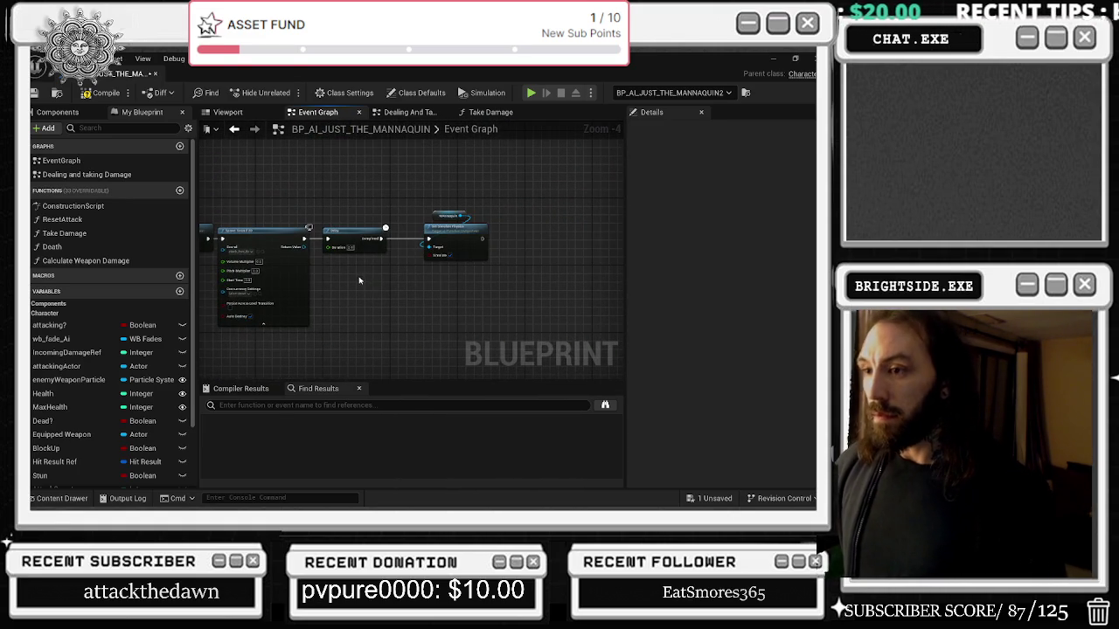
pyautogui.scroll(2, 355, 276)
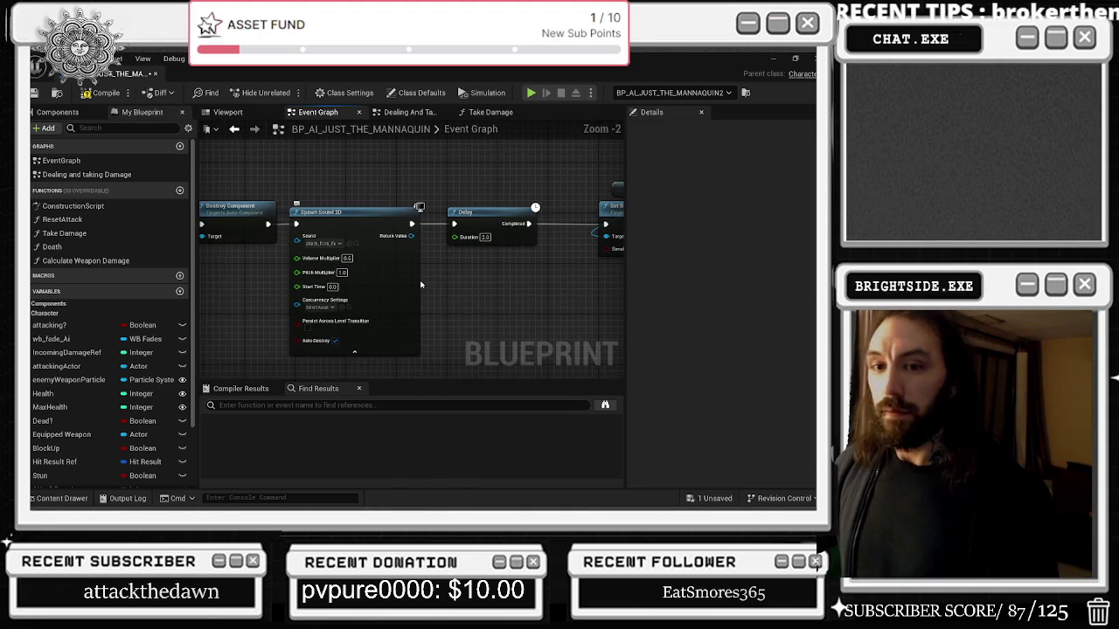
pyautogui.moveTo(423, 280); pyautogui.dragTo(354, 282)
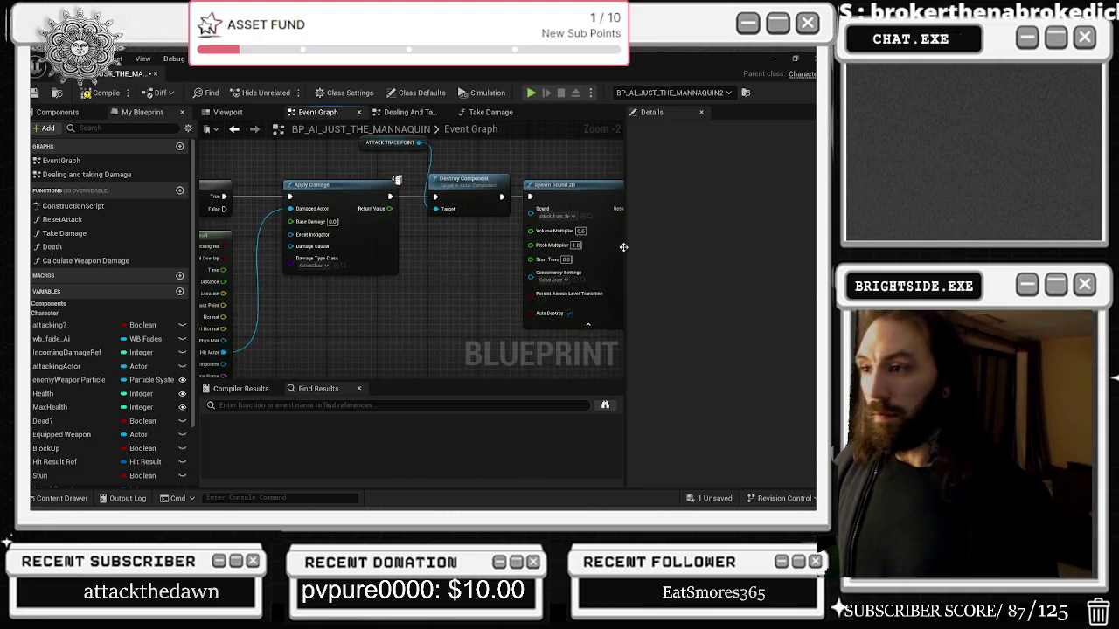
pyautogui.moveTo(164, 278)
pyautogui.mouseDown()
pyautogui.moveTo(387, 301)
pyautogui.moveTo(218, 299)
pyautogui.mouseUp()
pyautogui.moveTo(410, 262); pyautogui.dragTo(210, 267)
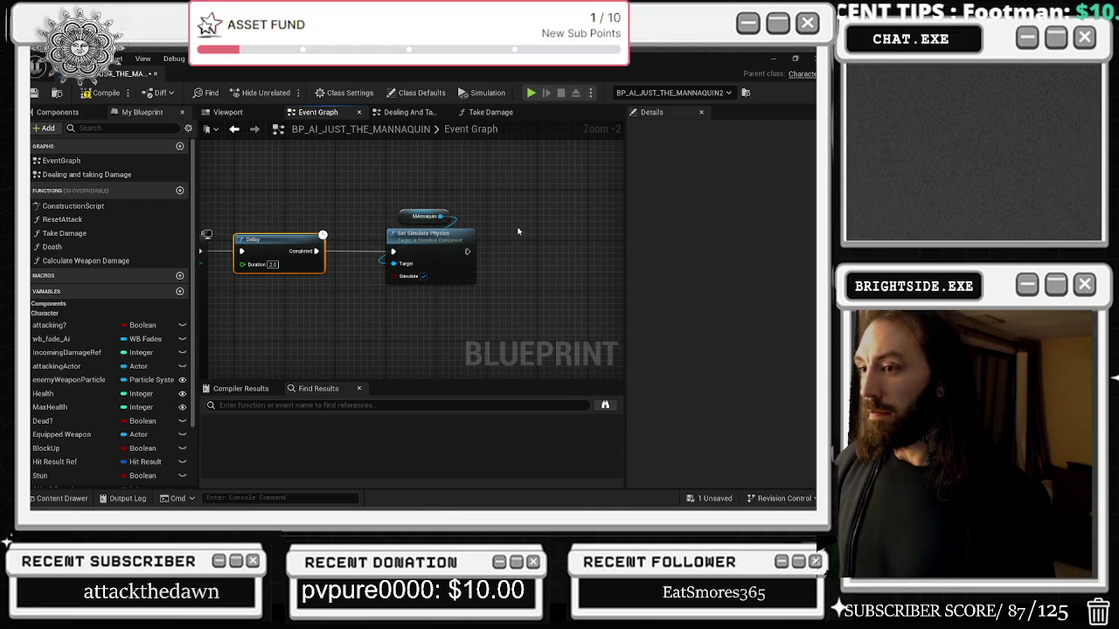
# Chain a new Delay with 20 seconds duration after Set Simulate Physics.
pyautogui.hotkey('ctrl', 'v')
pyautogui.moveTo(468, 251)
pyautogui.mouseDown()
pyautogui.moveTo(526, 257)
pyautogui.moveTo(563, 277)
pyautogui.mouseUp()
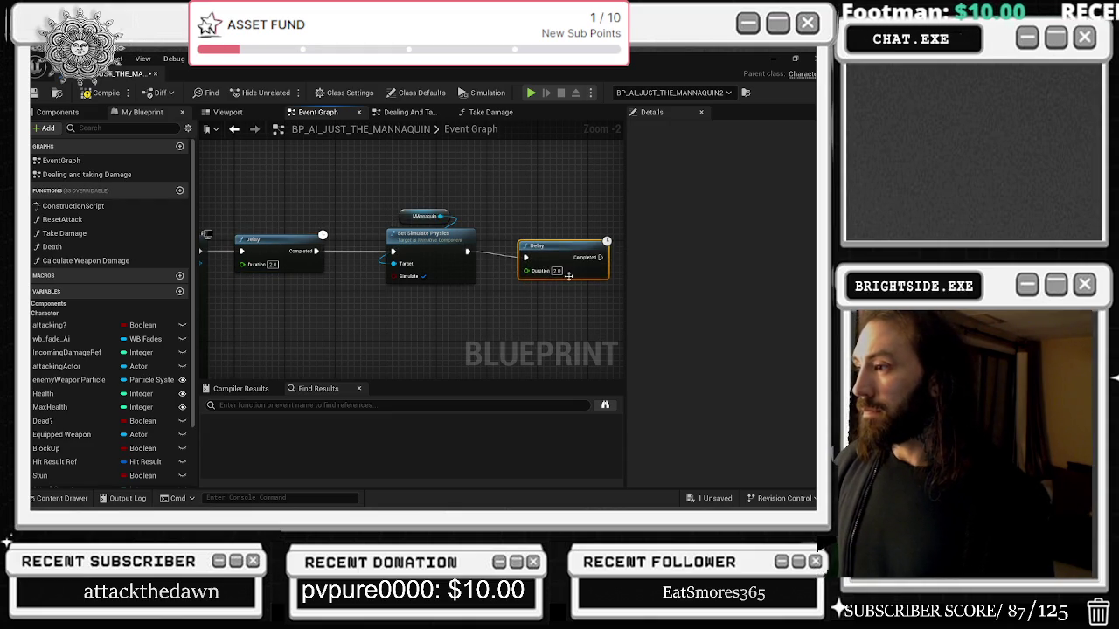
pyautogui.write('2')
pyautogui.press('Return')
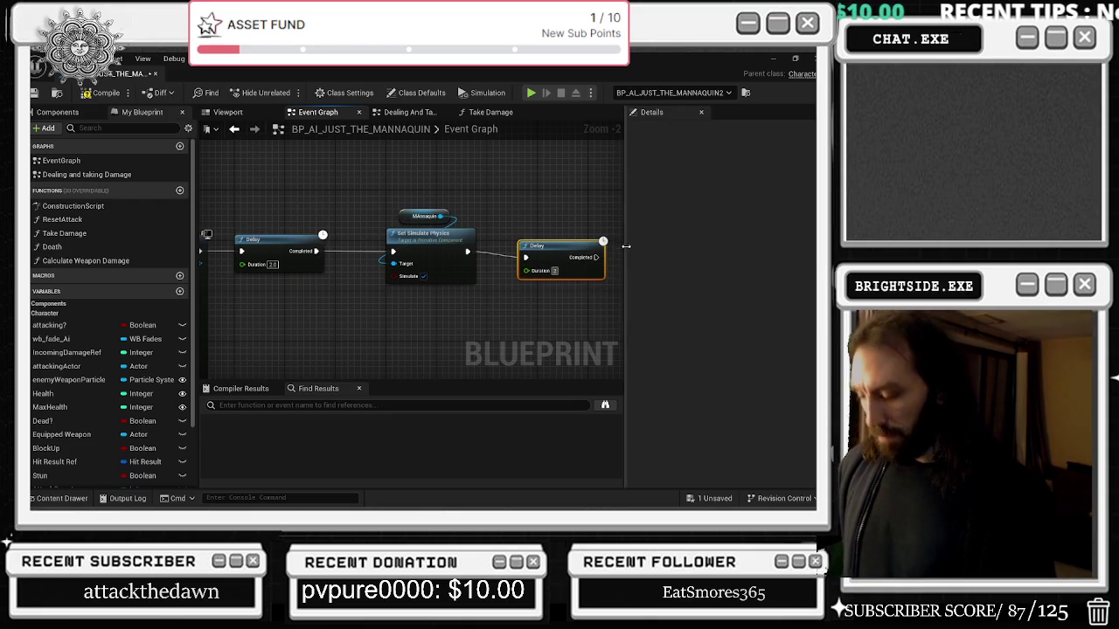
pyautogui.moveTo(555, 186); pyautogui.dragTo(485, 186)
pyautogui.moveTo(490, 259); pyautogui.dragTo(391, 286)
pyautogui.click(55, 112)
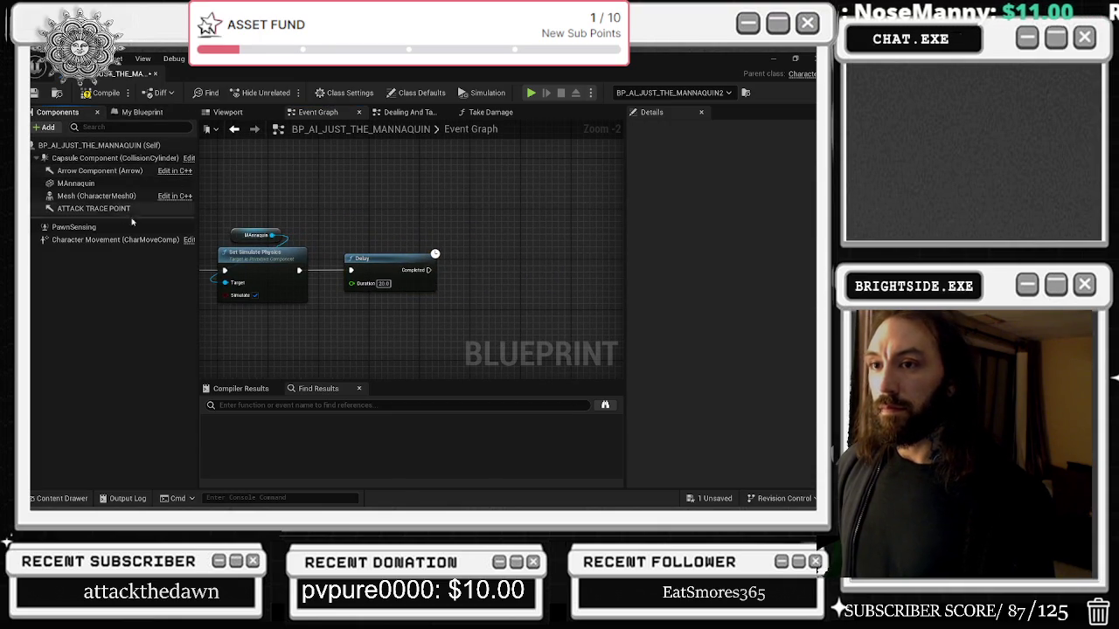
# Inspect the Mesh (CharacterMesh0) and ATTACK TRACE POINT components' details.
pyautogui.click(103, 196)
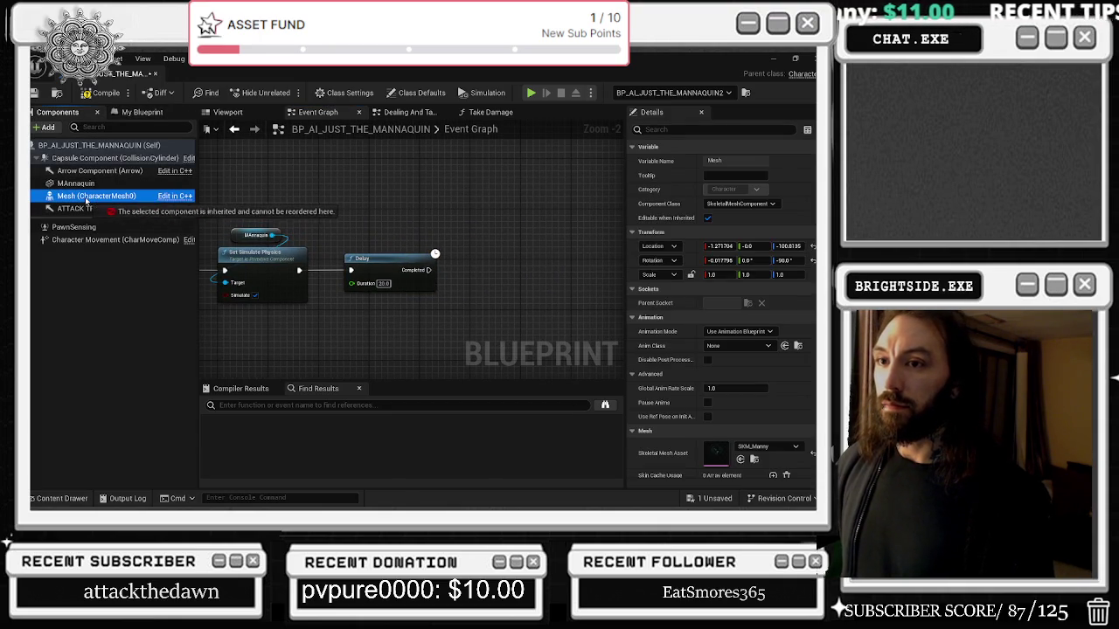
pyautogui.click(226, 112)
pyautogui.click(94, 208)
pyautogui.click(96, 196)
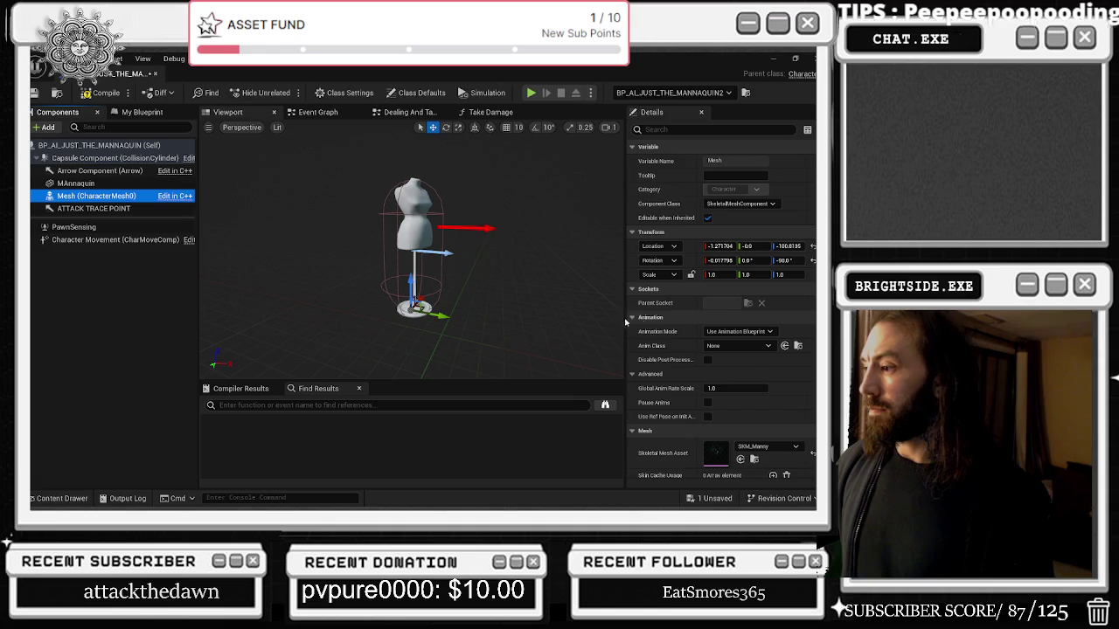
pyautogui.scroll(-2, 787, 315)
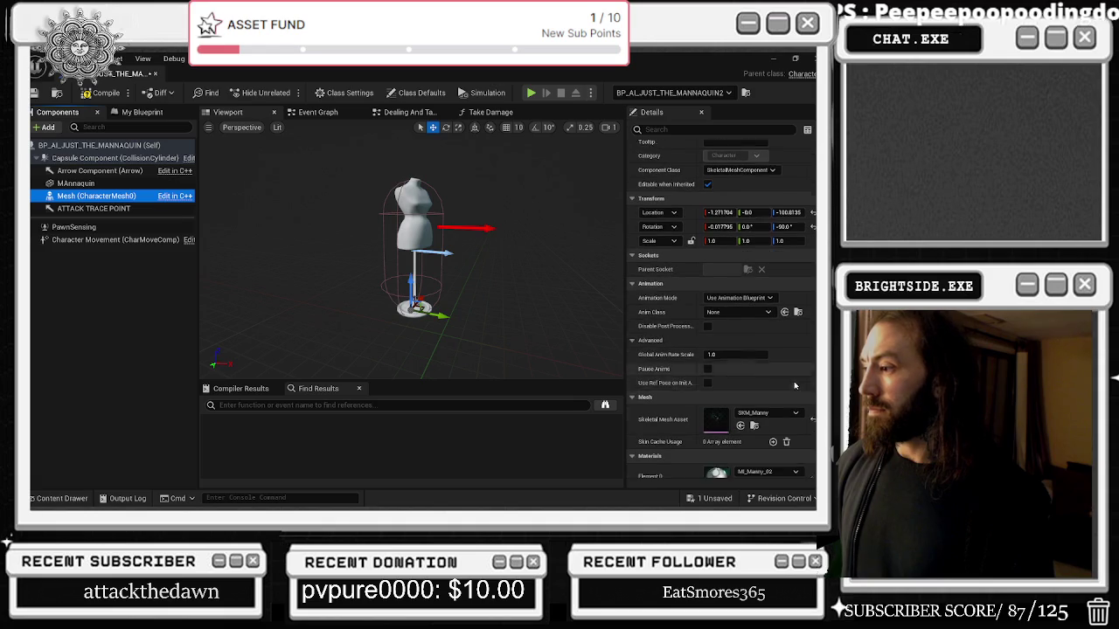
# Find all references to Mesh and step through the three Get Mesh uses in Death.
pyautogui.rightClick(84, 198)
pyautogui.moveTo(174, 216)
pyautogui.scroll(-4, 786, 257)
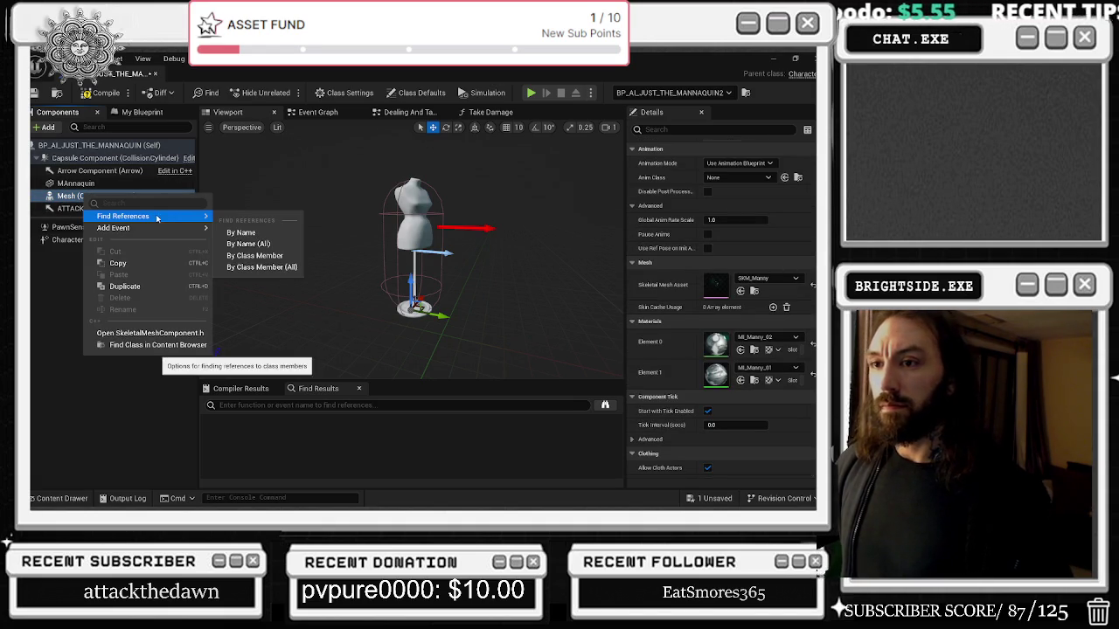
pyautogui.click(242, 232)
pyautogui.click(285, 435)
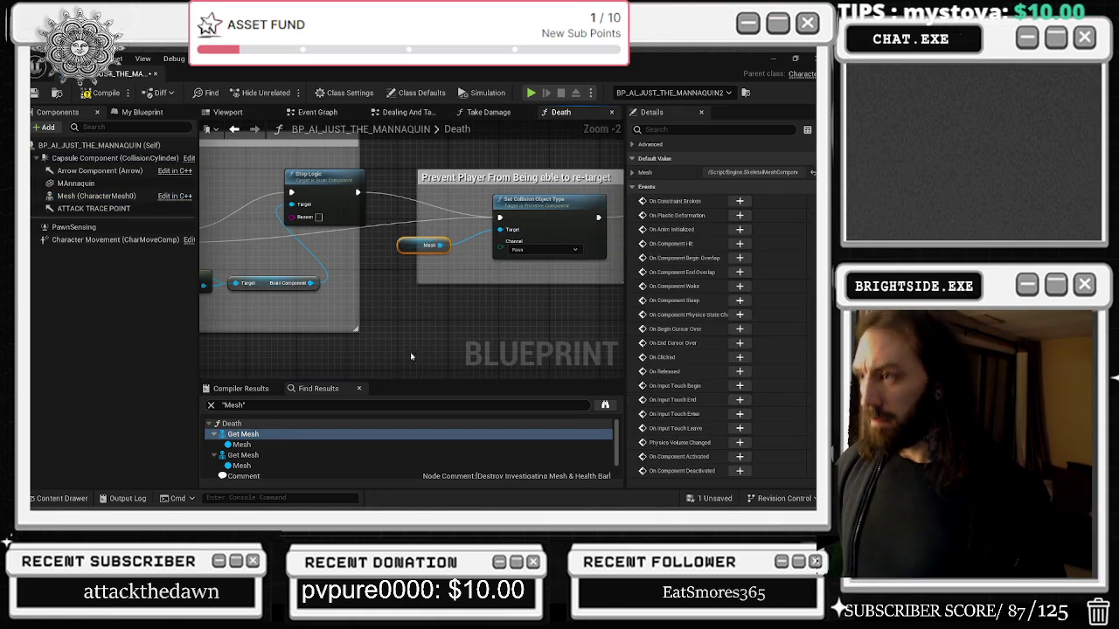
pyautogui.scroll(-5, 489, 232)
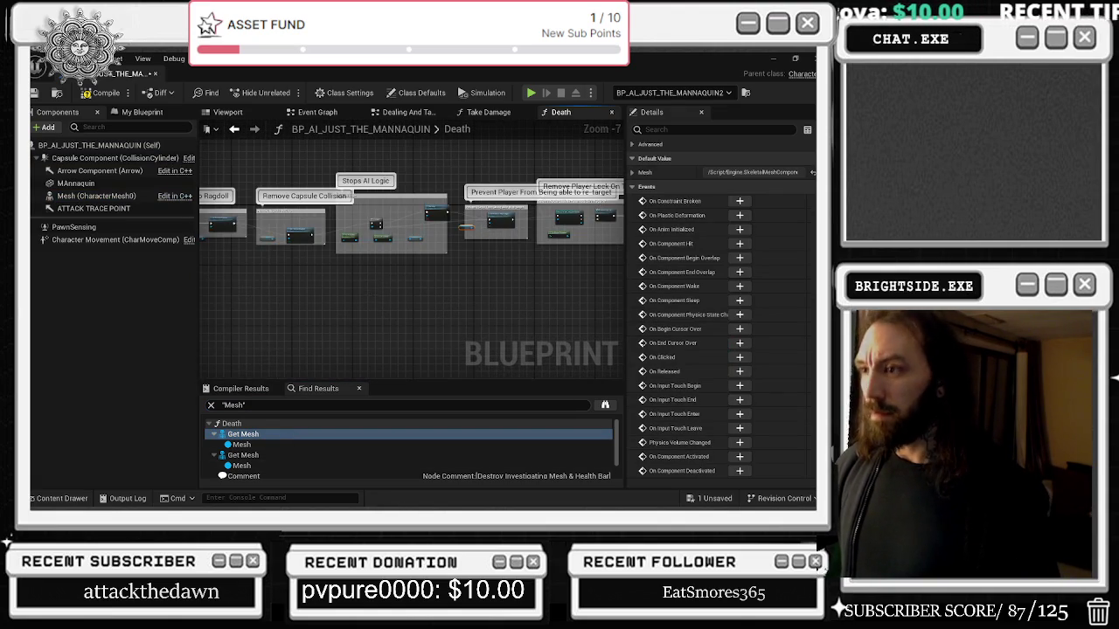
pyautogui.scroll(5, 376, 288)
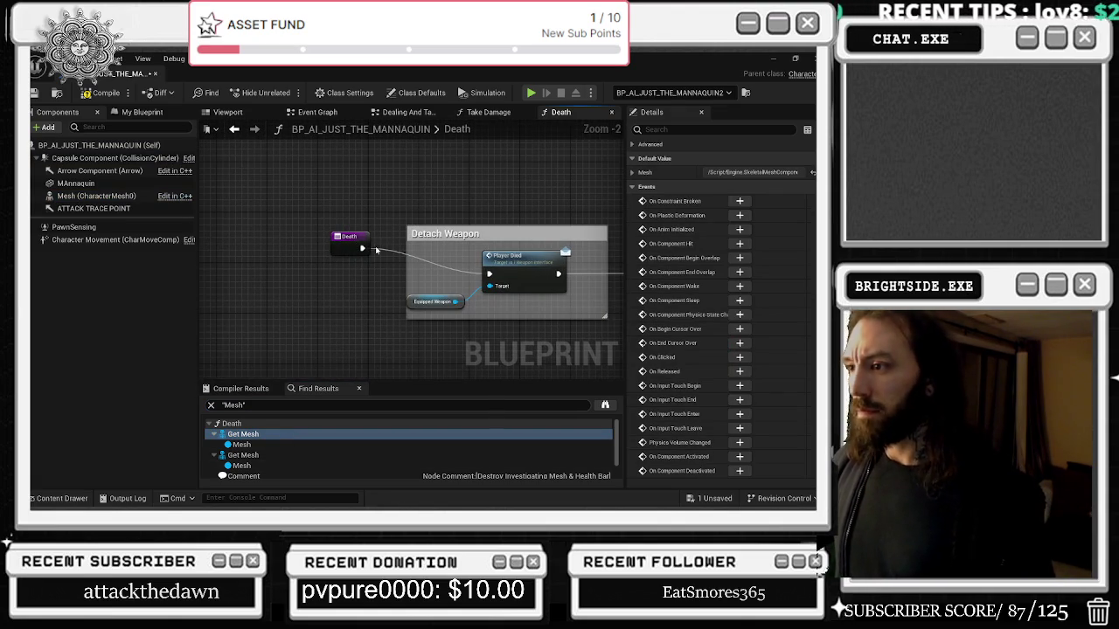
pyautogui.click(262, 456)
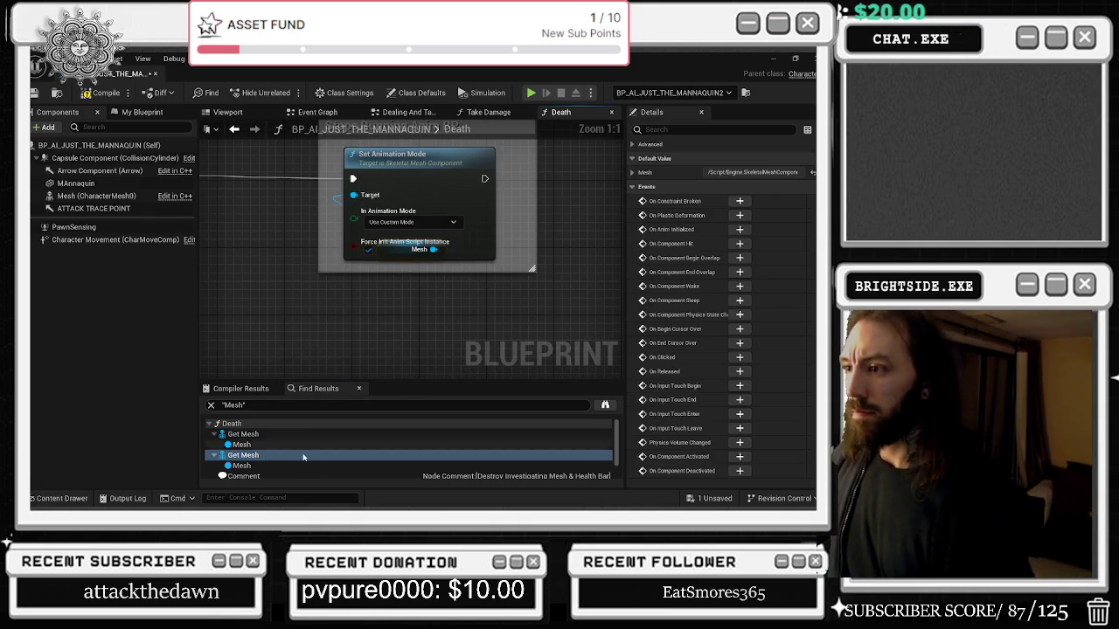
pyautogui.scroll(-1, 308, 437)
pyautogui.click(284, 464)
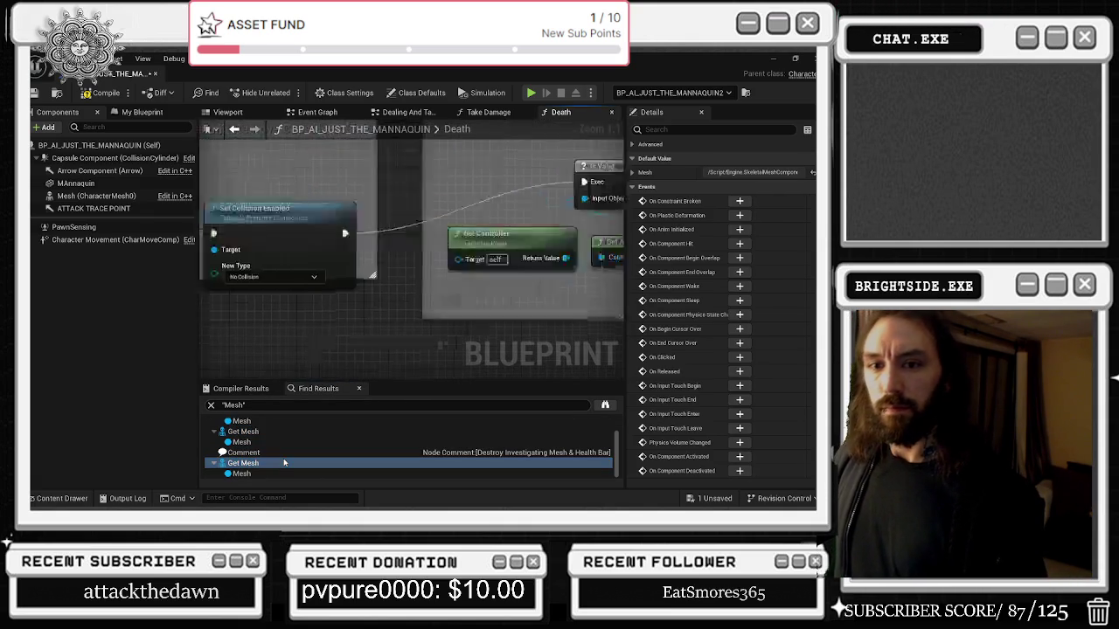
pyautogui.scroll(-3, 481, 247)
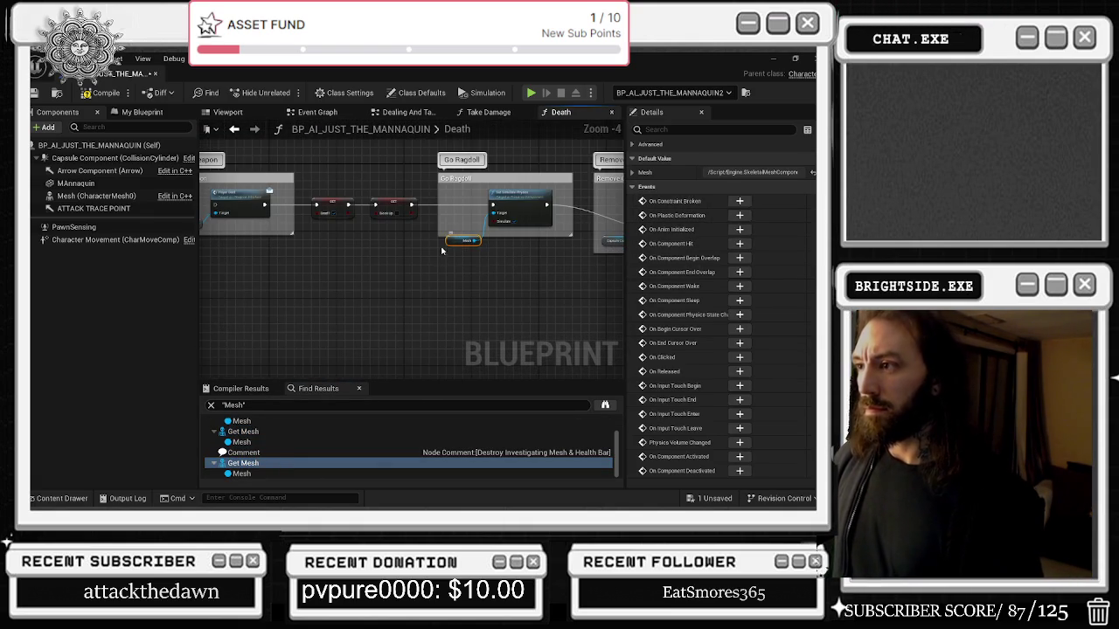
# Pan the Death graph past Remove Player Lock and Detach Weapon, then view the Take Damage graph.
pyautogui.moveTo(434, 260); pyautogui.dragTo(181, 259)
pyautogui.moveTo(489, 262); pyautogui.dragTo(254, 262)
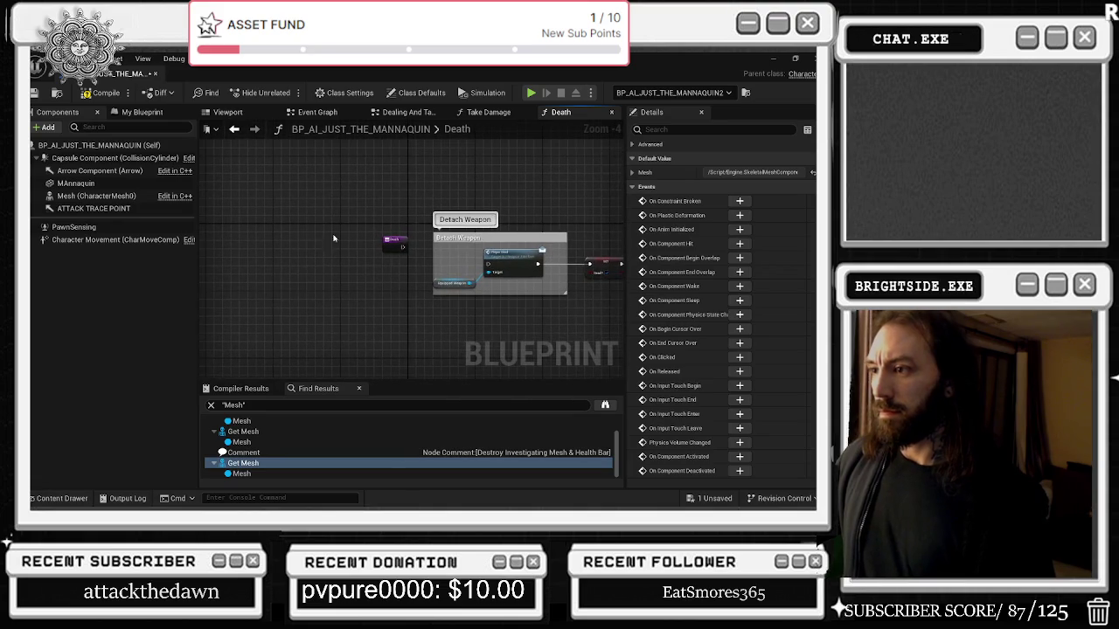
pyautogui.click(486, 112)
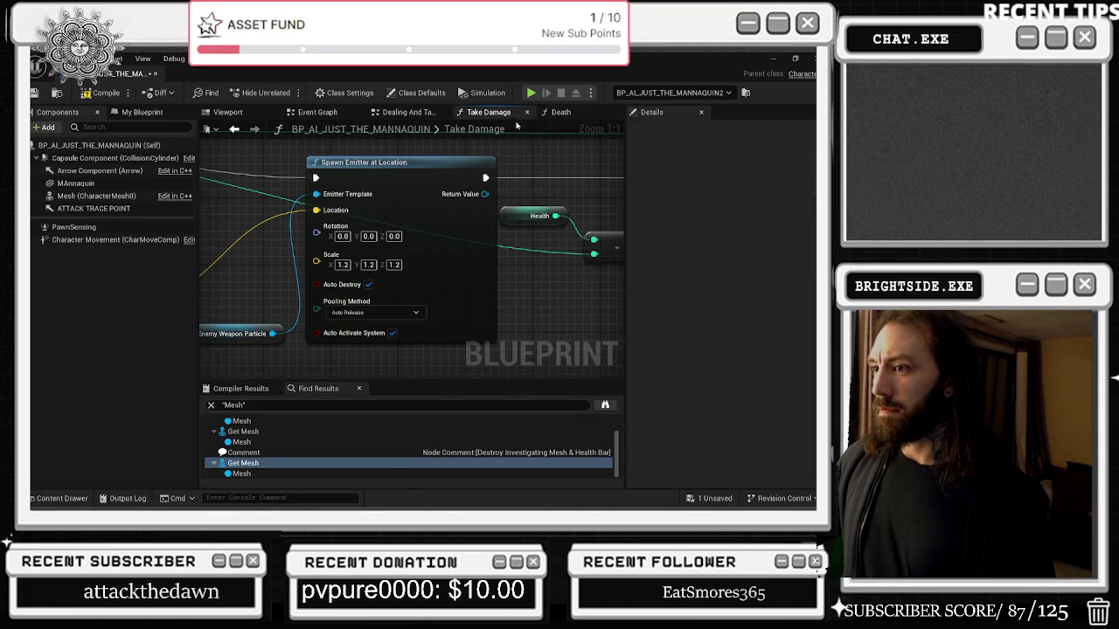
pyautogui.scroll(-8, 466, 200)
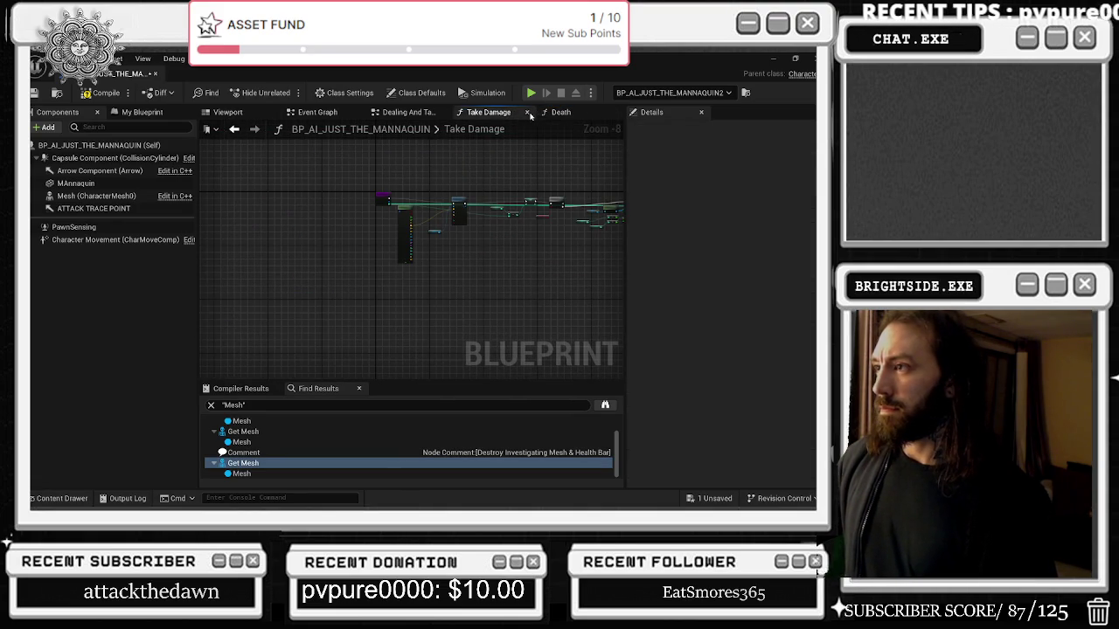
# Close the Take Damage, Death and Dealing And Taking Damage graph tabs.
pyautogui.click(529, 116)
pyautogui.click(529, 116)
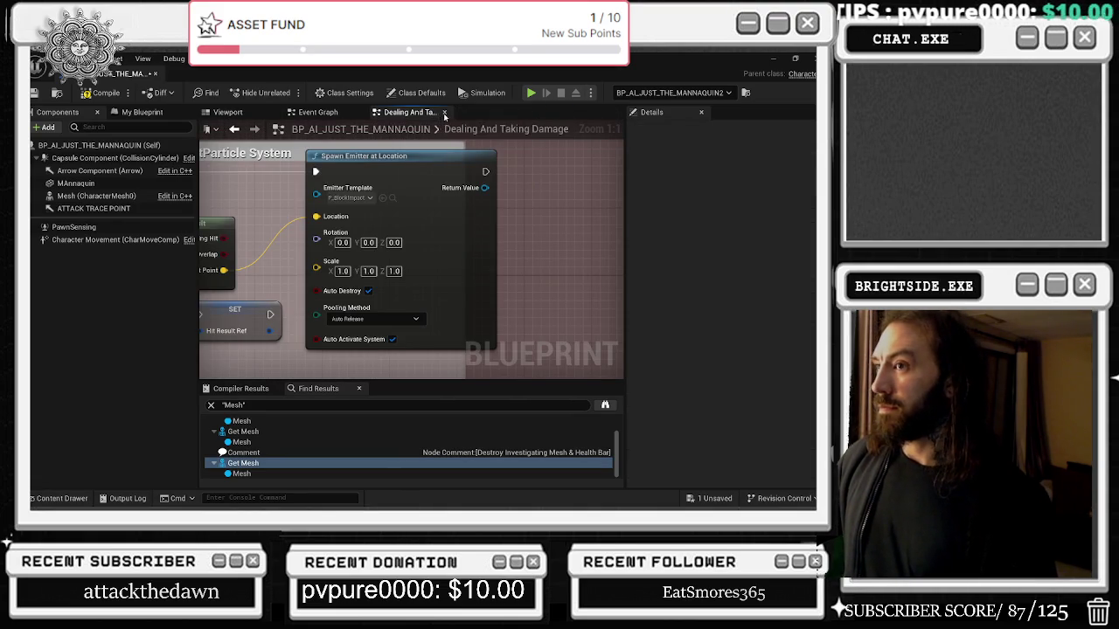
pyautogui.click(444, 112)
# Glance at the character's viewport, then return to the Event Graph and pan through its nodes.
pyautogui.click(227, 112)
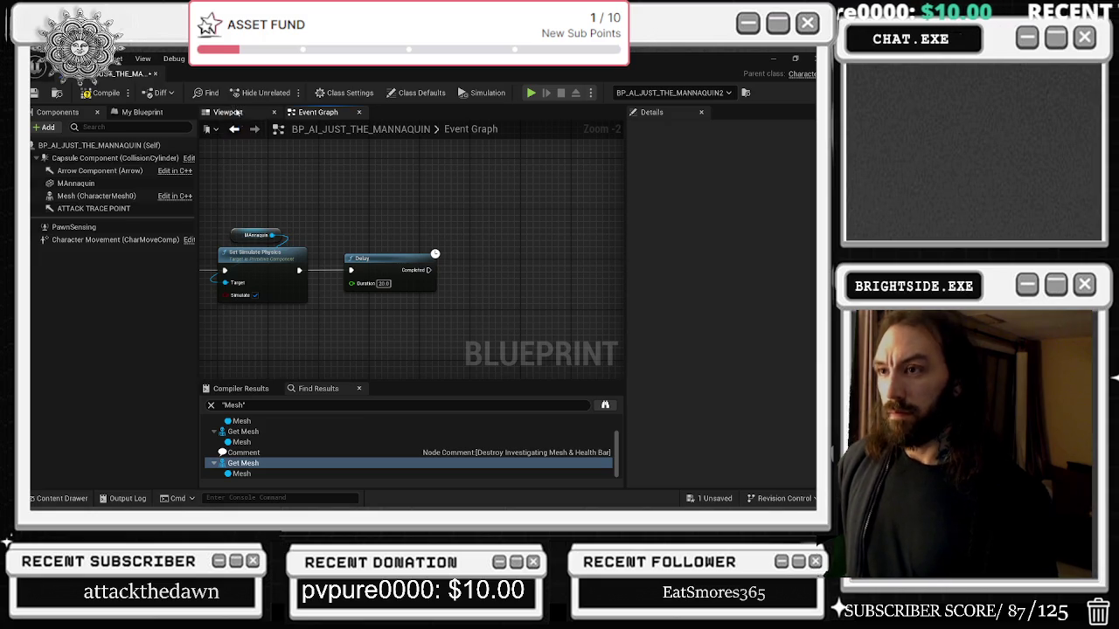
pyautogui.click(313, 112)
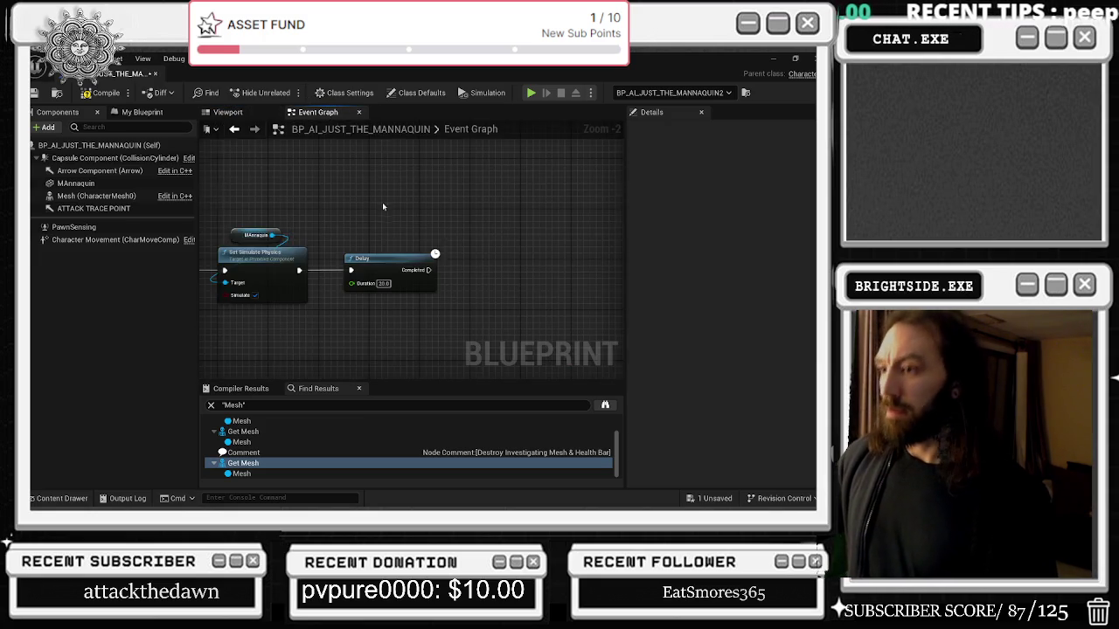
pyautogui.scroll(-3, 382, 205)
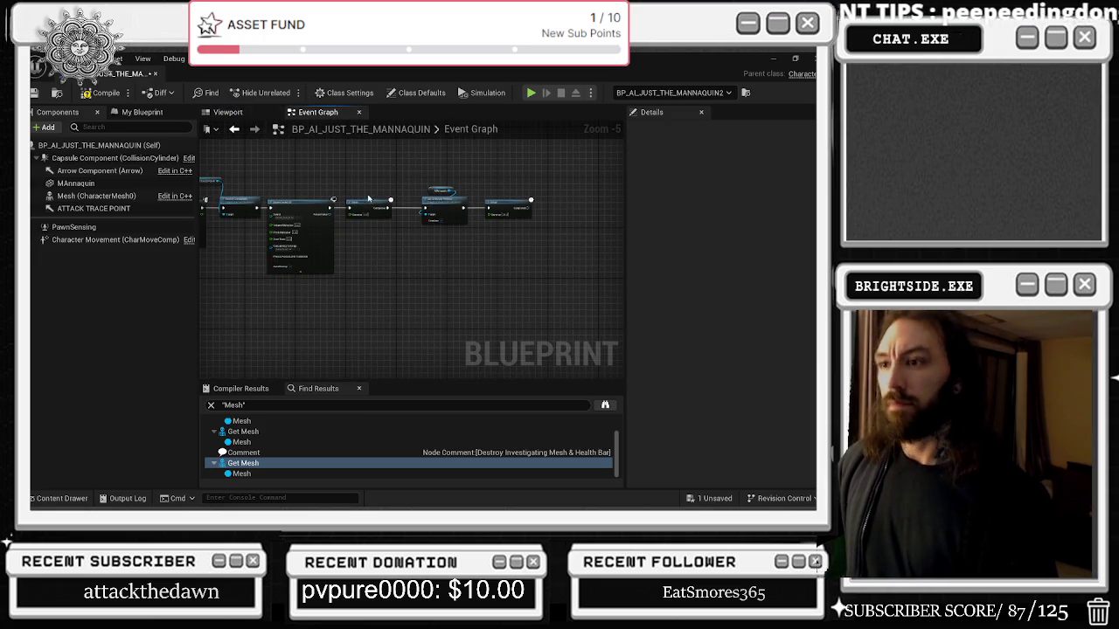
pyautogui.scroll(-7, 573, 238)
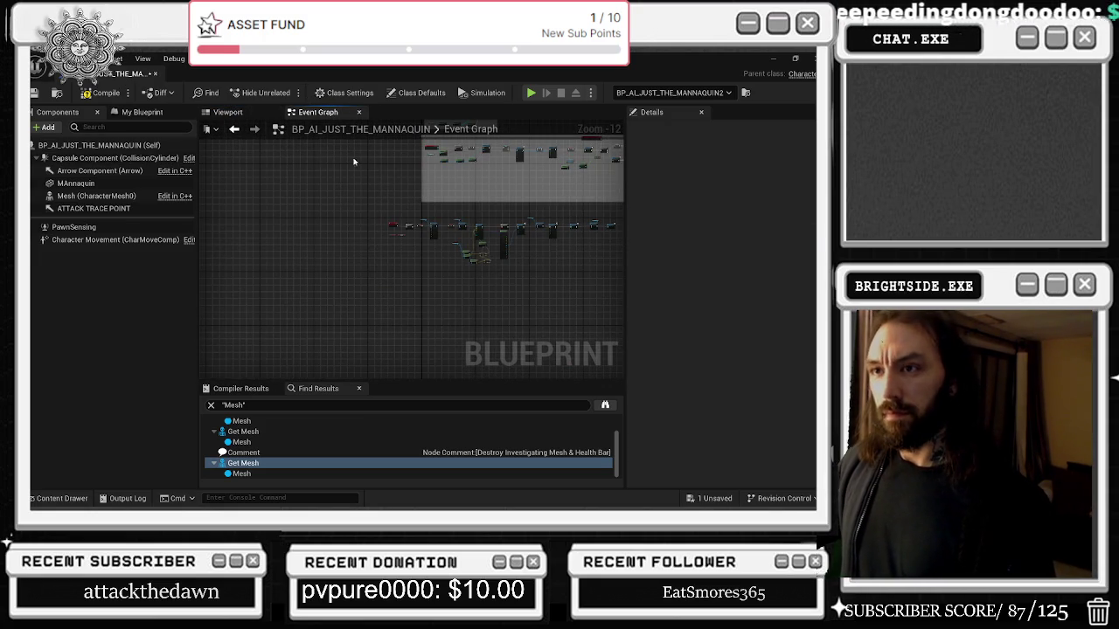
pyautogui.scroll(7, 306, 243)
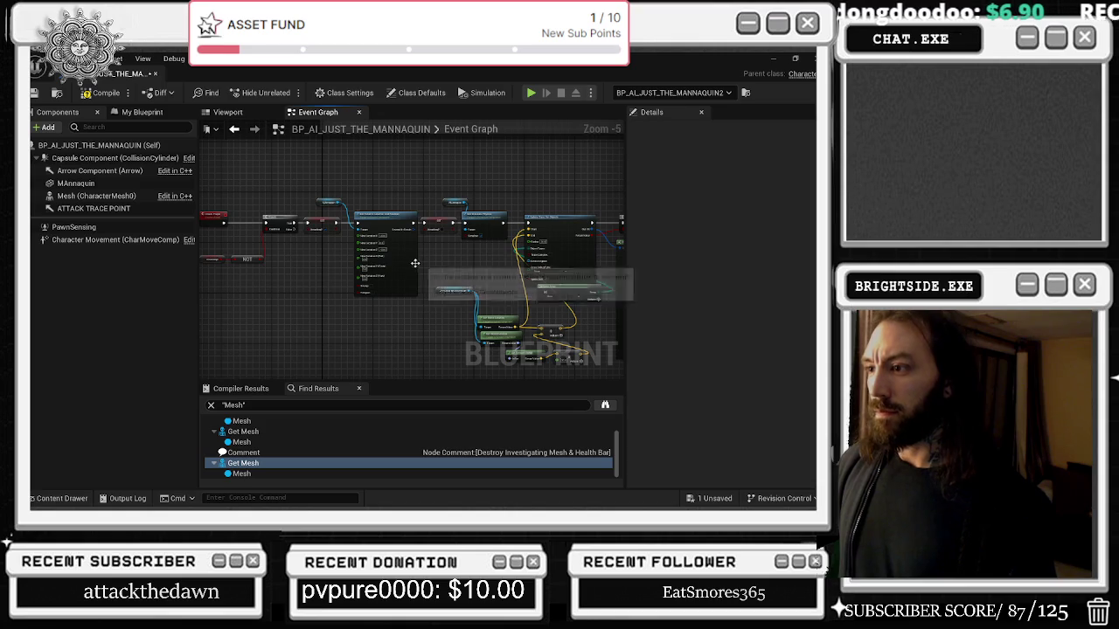
pyautogui.moveTo(285, 273); pyautogui.dragTo(302, 224)
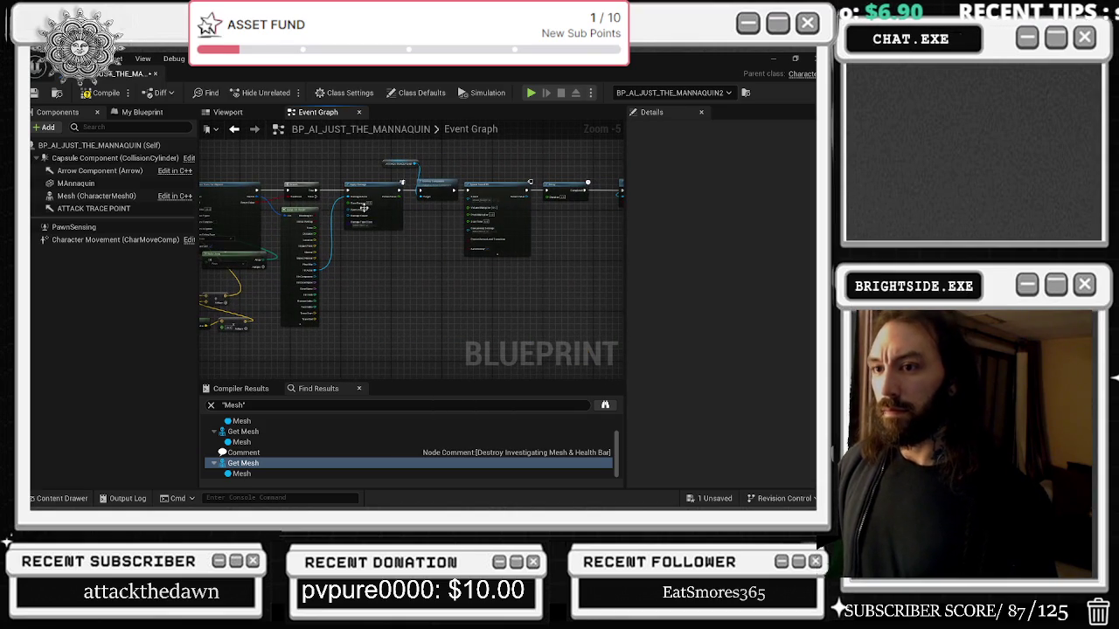
# Frame the MAnnequin reference, Set Simulate Physics and 20.0 Delay nodes in the Event Graph.
pyautogui.click(139, 112)
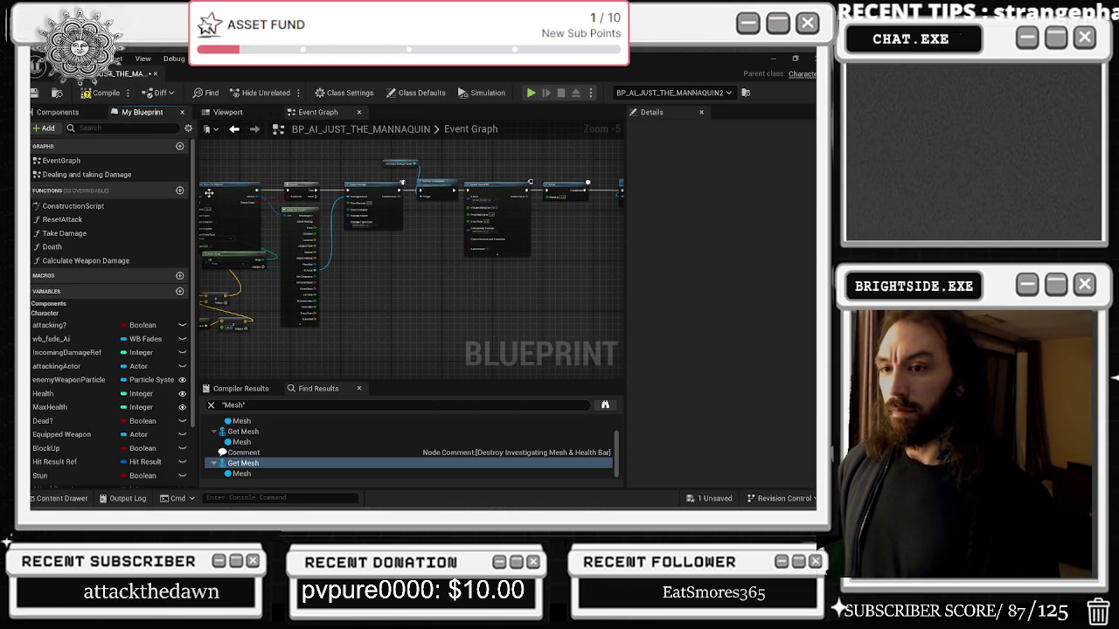
pyautogui.moveTo(520, 290); pyautogui.dragTo(442, 287)
pyautogui.scroll(3, 474, 265)
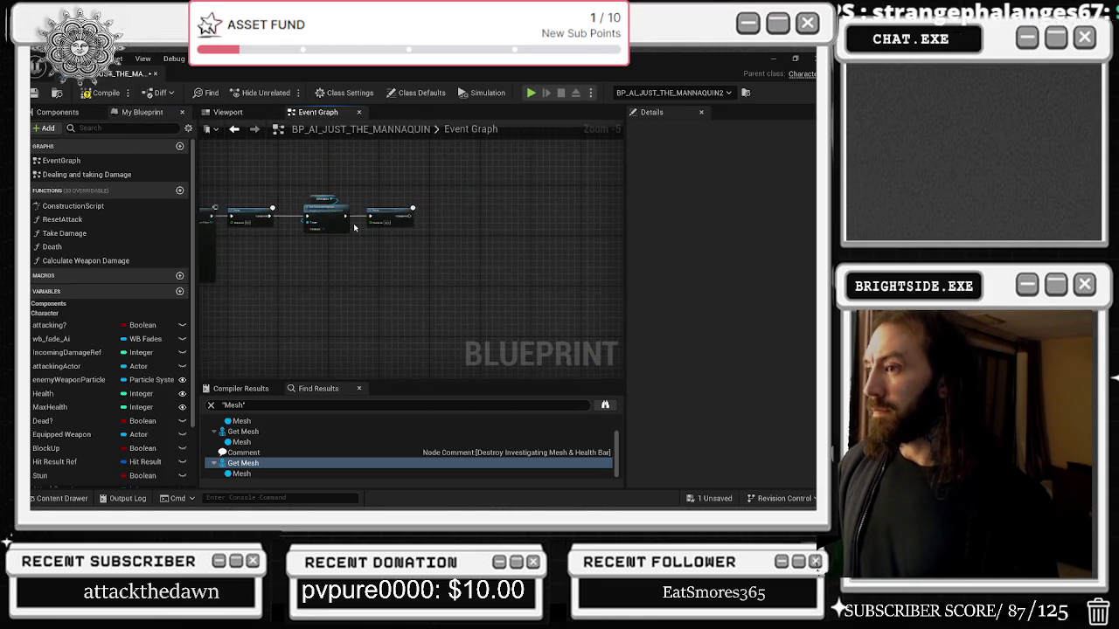
pyautogui.moveTo(271, 172); pyautogui.dragTo(233, 166)
pyautogui.click(58, 112)
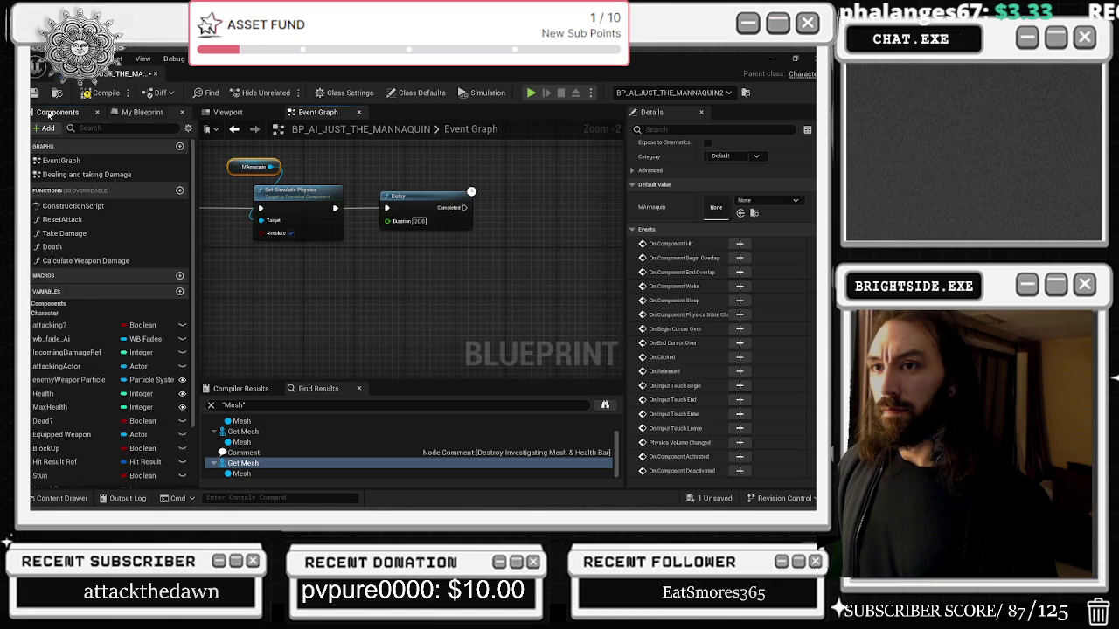
# Check the Mesh component (SKM_Manny, MI_Manny_02) and its actions, then select the MAnnaquin component.
pyautogui.click(70, 196)
pyautogui.rightClick(70, 200)
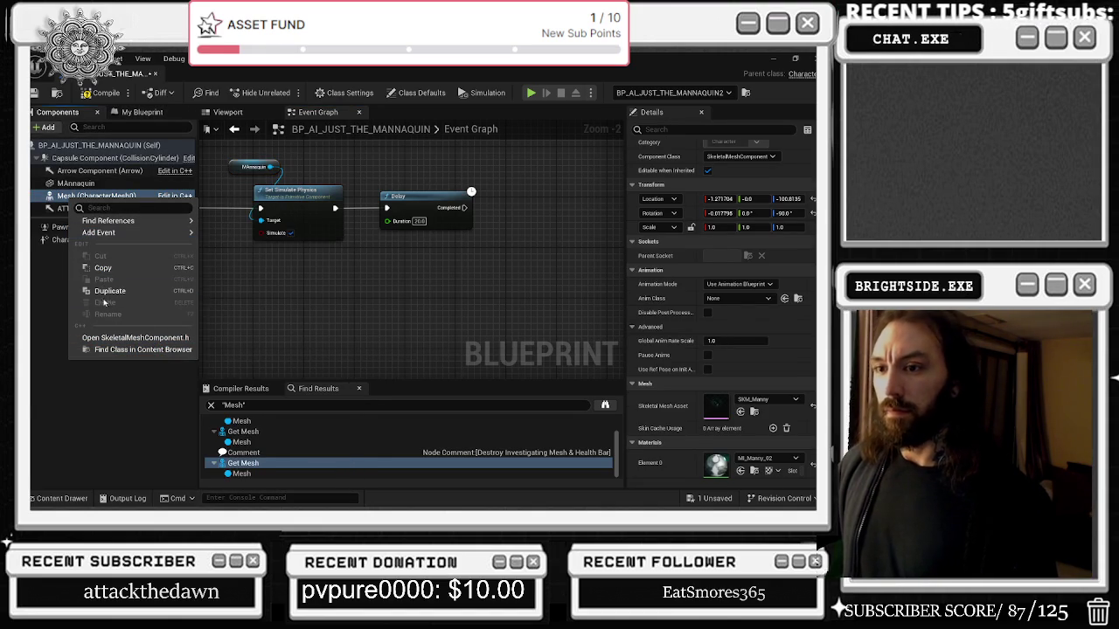
pyautogui.click(40, 190)
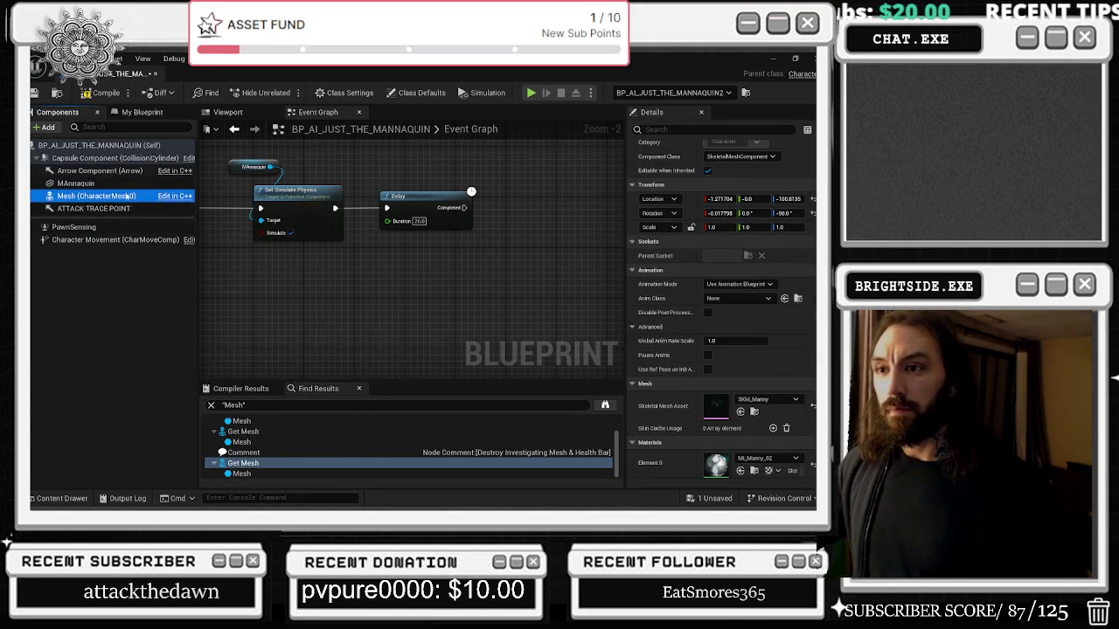
pyautogui.click(80, 184)
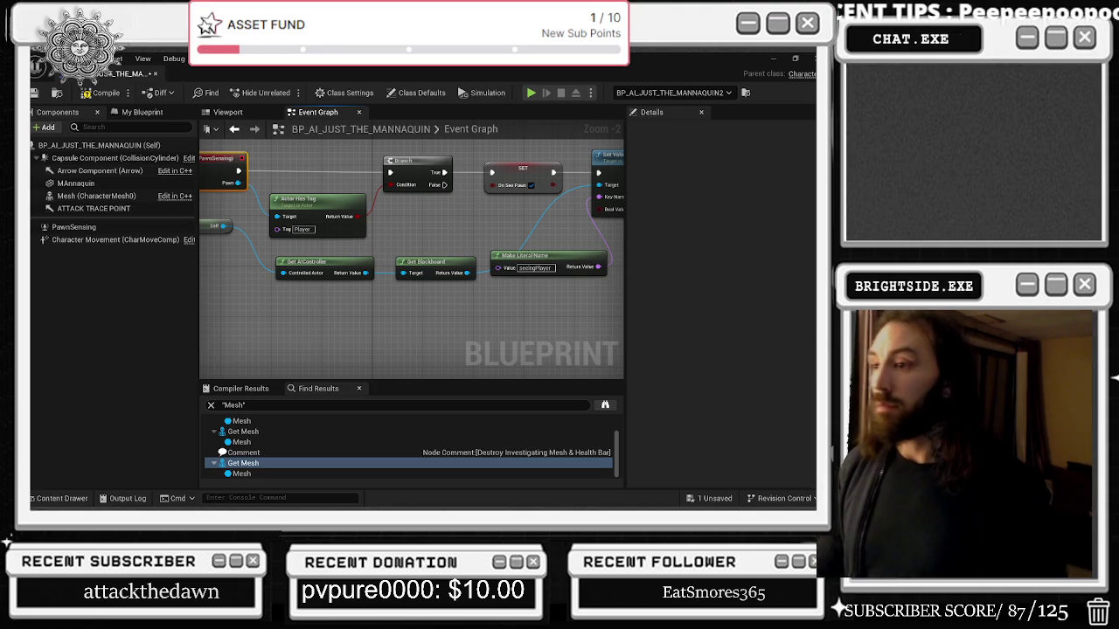
# Move Make Literal Name below Get Blackboard and shift Get AIController and Get Blackboard up-left.
pyautogui.moveTo(485, 271); pyautogui.dragTo(550, 281)
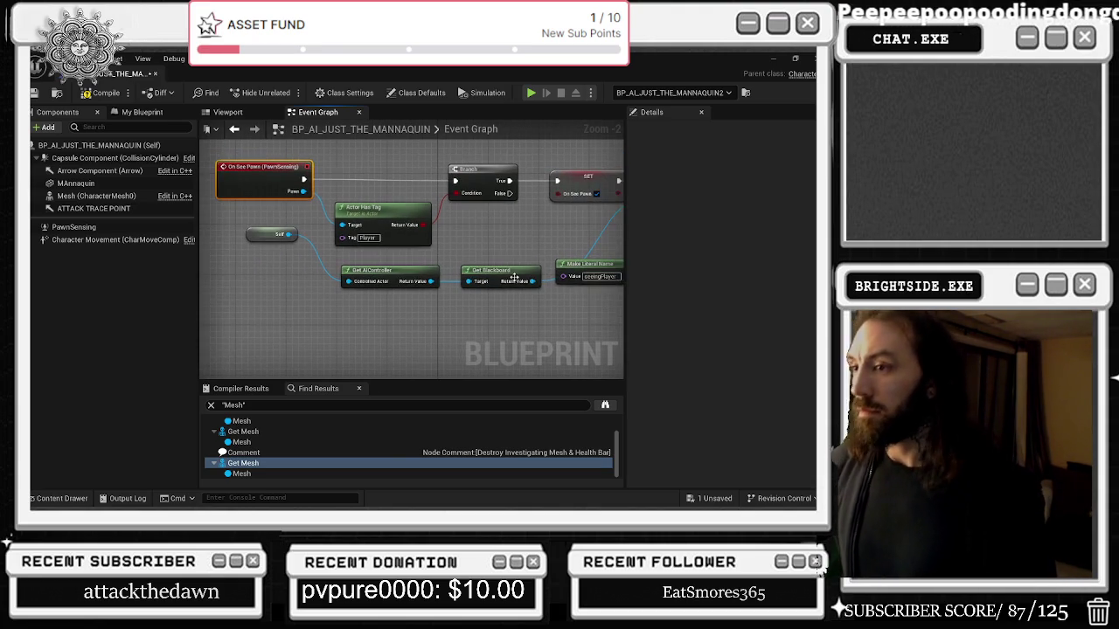
pyautogui.moveTo(490, 259); pyautogui.dragTo(362, 264)
pyautogui.moveTo(463, 273)
pyautogui.mouseDown()
pyautogui.moveTo(465, 307)
pyautogui.moveTo(420, 307)
pyautogui.moveTo(524, 288)
pyautogui.moveTo(548, 259)
pyautogui.mouseUp()
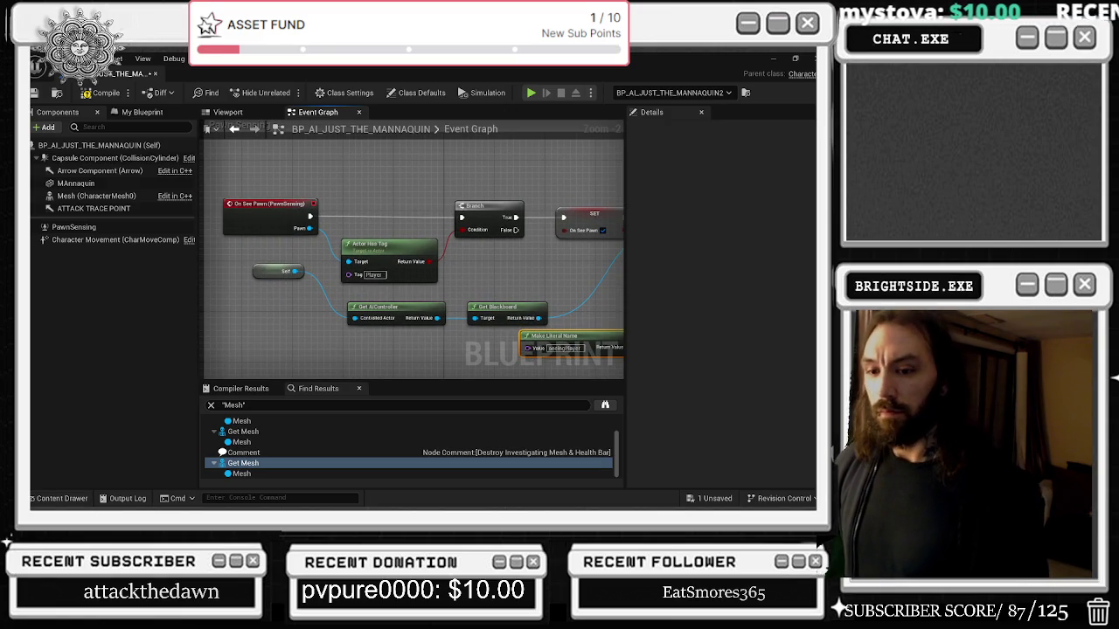
pyautogui.moveTo(503, 296)
pyautogui.mouseDown()
pyautogui.moveTo(409, 289)
pyautogui.moveTo(548, 274)
pyautogui.moveTo(419, 260)
pyautogui.mouseUp()
pyautogui.moveTo(342, 268); pyautogui.dragTo(312, 259)
pyautogui.moveTo(457, 268); pyautogui.dragTo(484, 228)
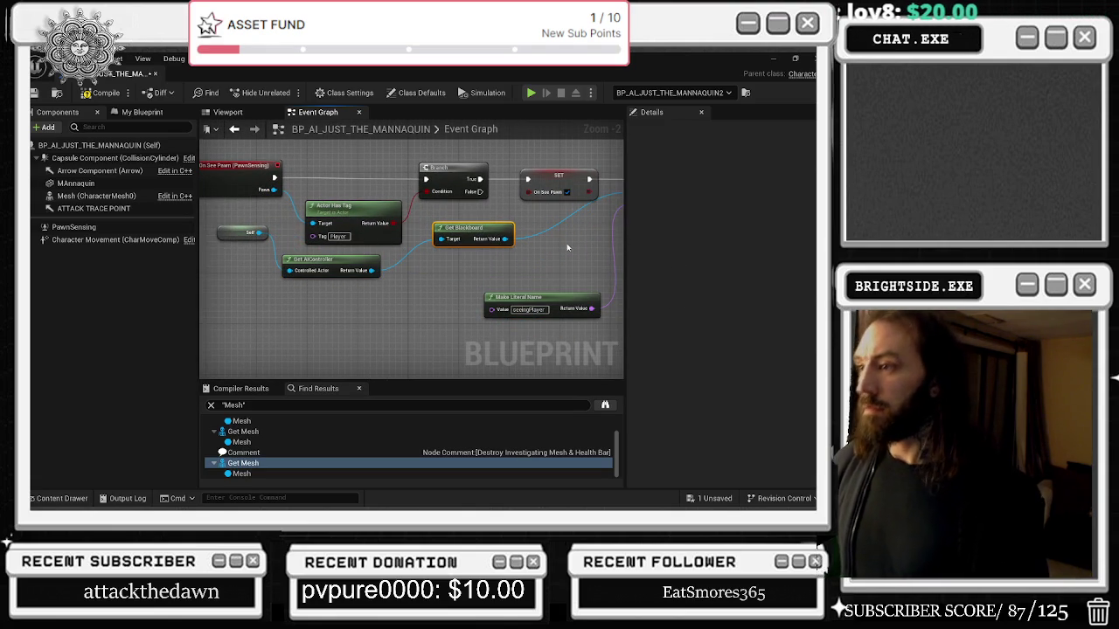
# Survey the AI TAKING IT EASY section, then inspect PawnSensing's Hearing Threshold and Sight Radius settings.
pyautogui.moveTo(550, 254); pyautogui.dragTo(378, 274)
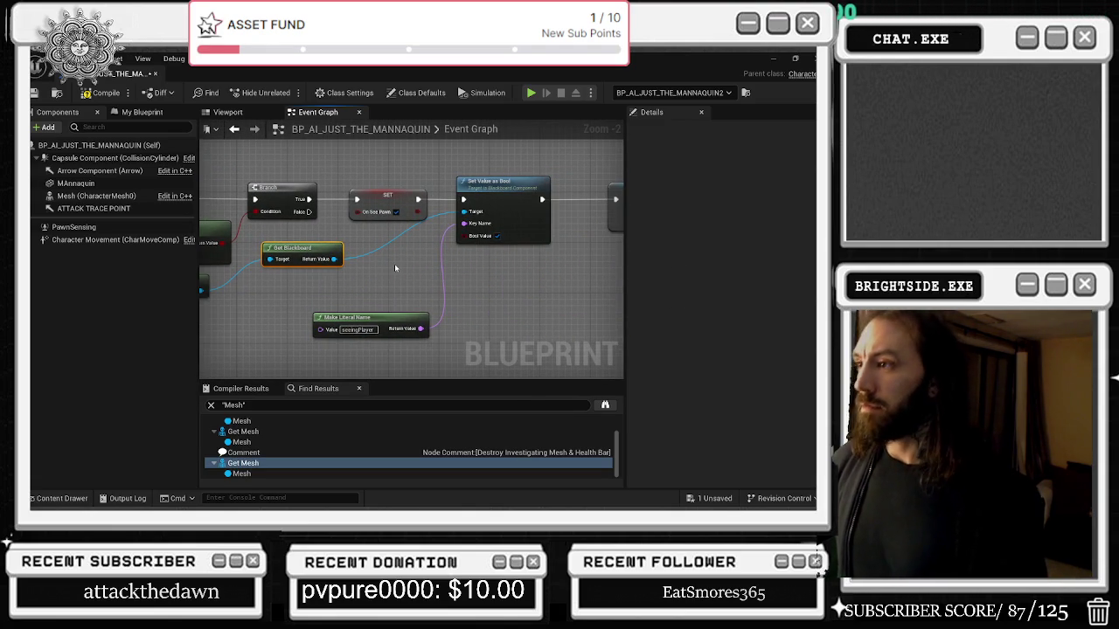
pyautogui.rightClick(489, 278)
pyautogui.scroll(-6, 403, 357)
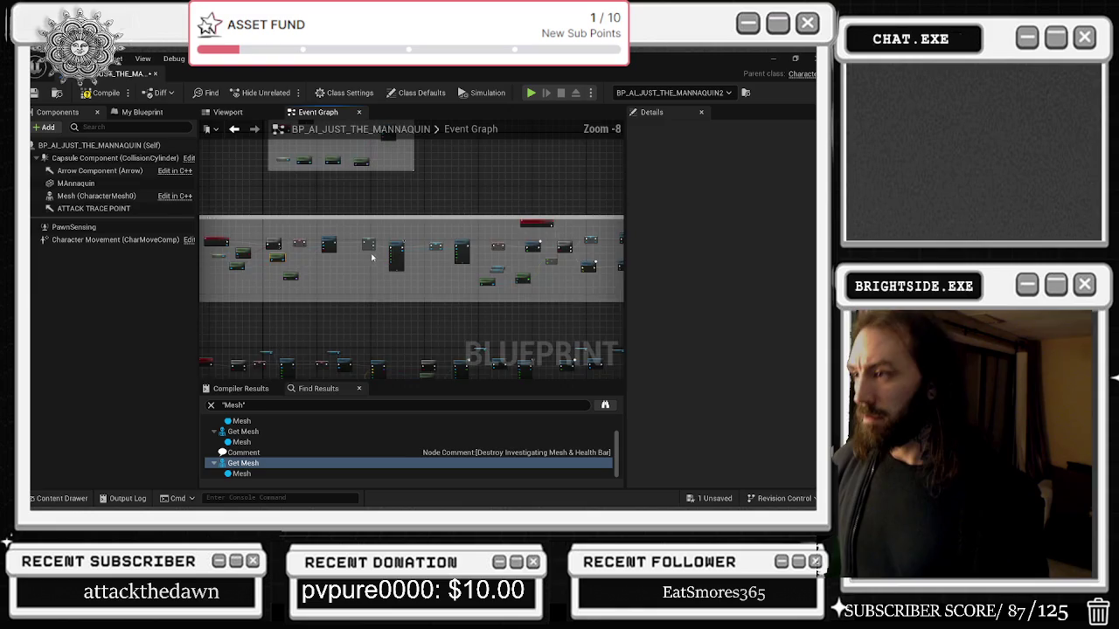
pyautogui.scroll(5, 328, 214)
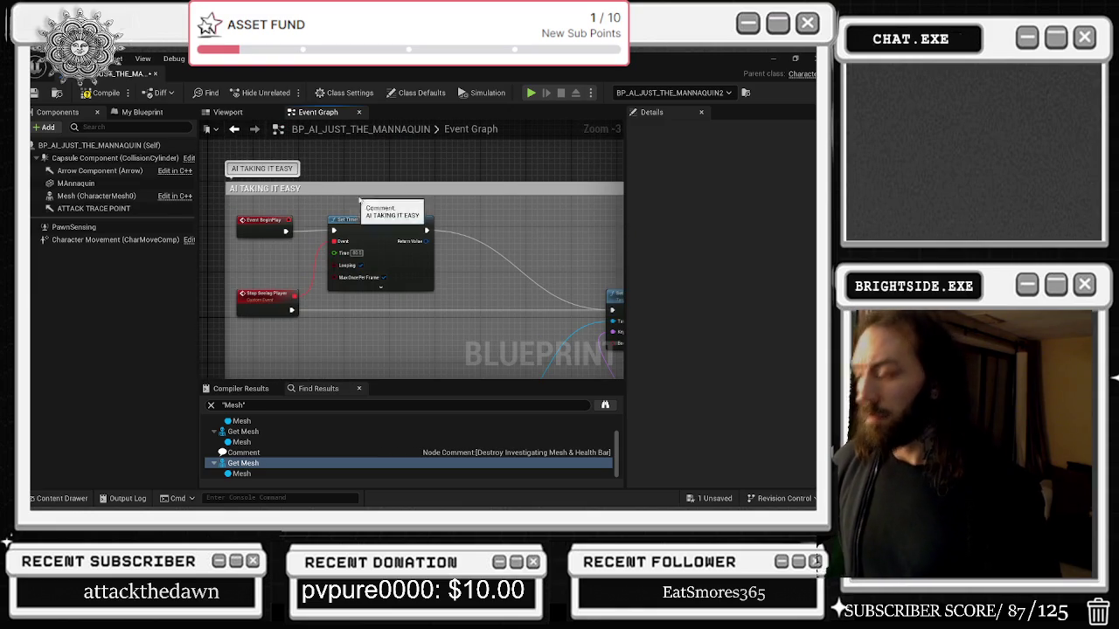
pyautogui.moveTo(423, 220)
pyautogui.mouseDown()
pyautogui.moveTo(336, 204)
pyautogui.moveTo(348, 202)
pyautogui.mouseUp()
pyautogui.moveTo(475, 236); pyautogui.dragTo(528, 227)
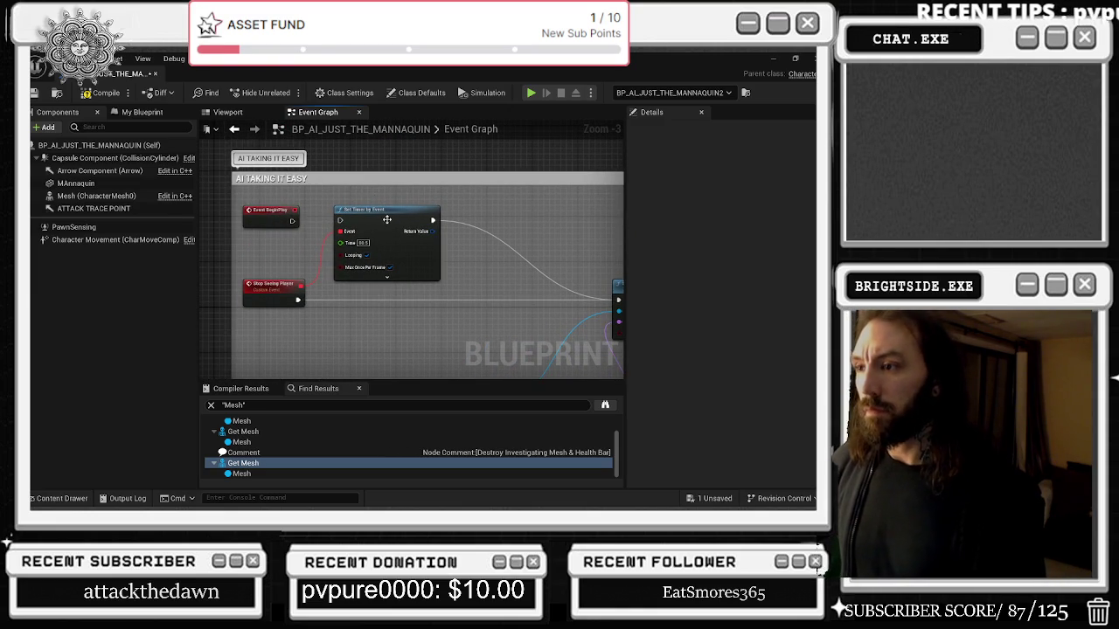
pyautogui.moveTo(521, 228); pyautogui.dragTo(437, 220)
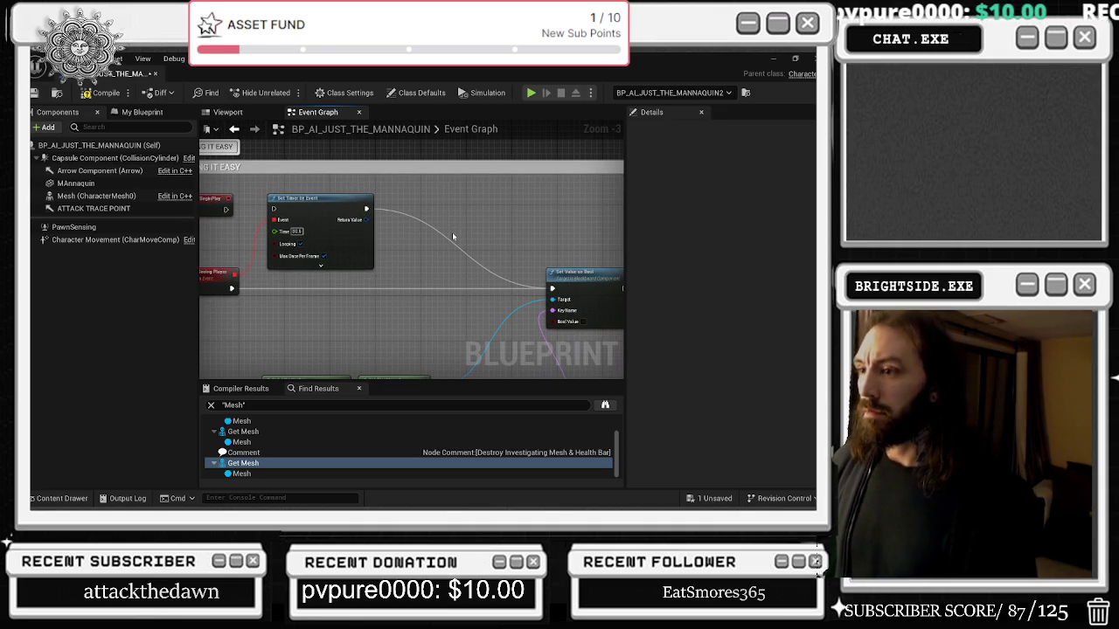
pyautogui.scroll(-1, 452, 237)
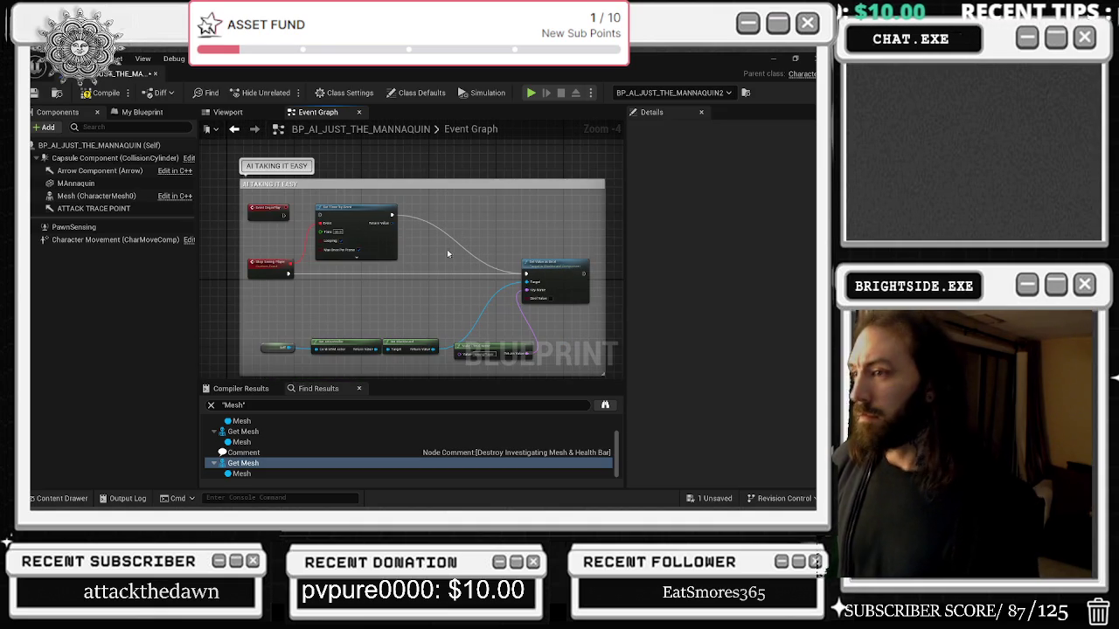
pyautogui.moveTo(446, 260); pyautogui.dragTo(418, 125)
pyautogui.scroll(-5, 415, 215)
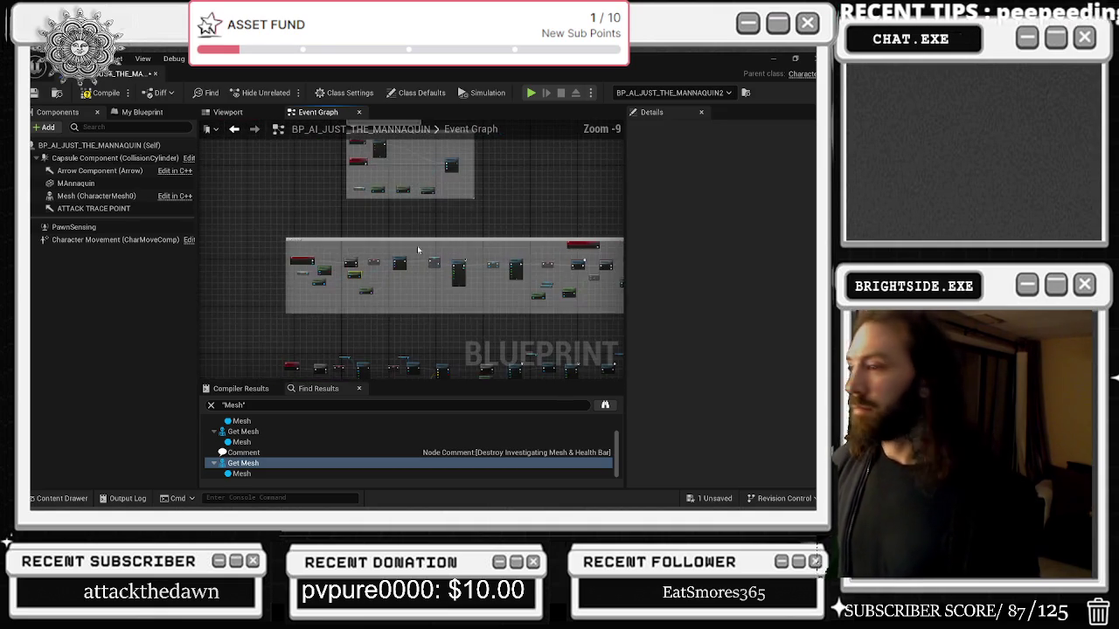
pyautogui.click(174, 227)
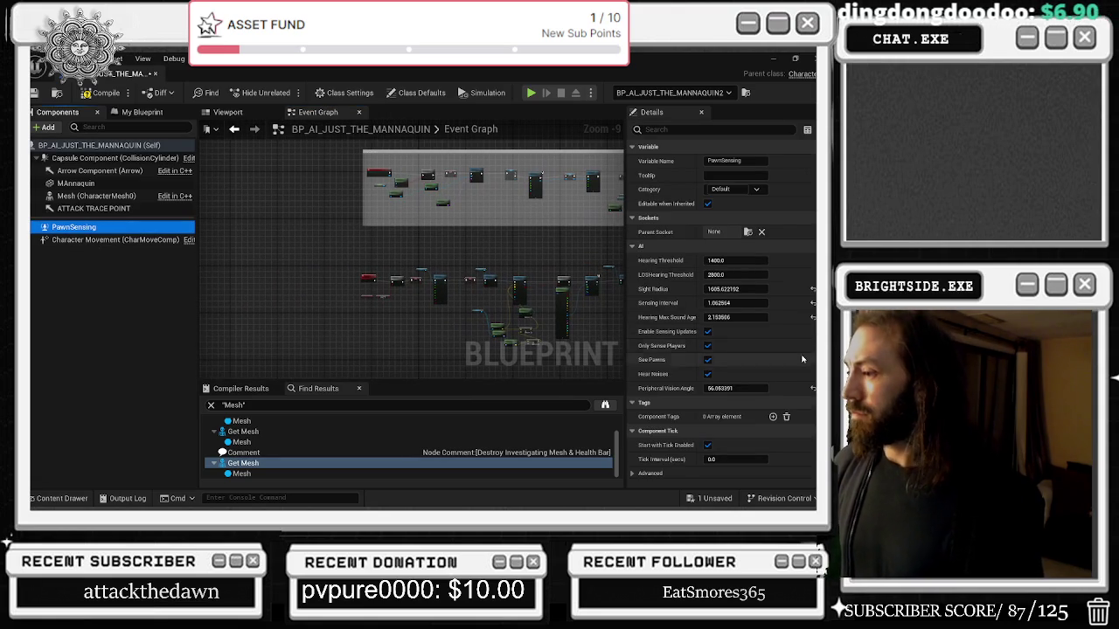
# Enable Pause Anims on the mannequin's Mesh component.
pyautogui.scroll(-2, 799, 325)
pyautogui.moveTo(436, 232)
pyautogui.mouseDown()
pyautogui.moveTo(405, 289)
pyautogui.moveTo(385, 175)
pyautogui.moveTo(359, 182)
pyautogui.moveTo(393, 131)
pyautogui.moveTo(331, 216)
pyautogui.moveTo(549, 315)
pyautogui.mouseUp()
pyautogui.scroll(6, 405, 288)
pyautogui.moveTo(491, 230); pyautogui.dragTo(363, 230)
pyautogui.click(87, 208)
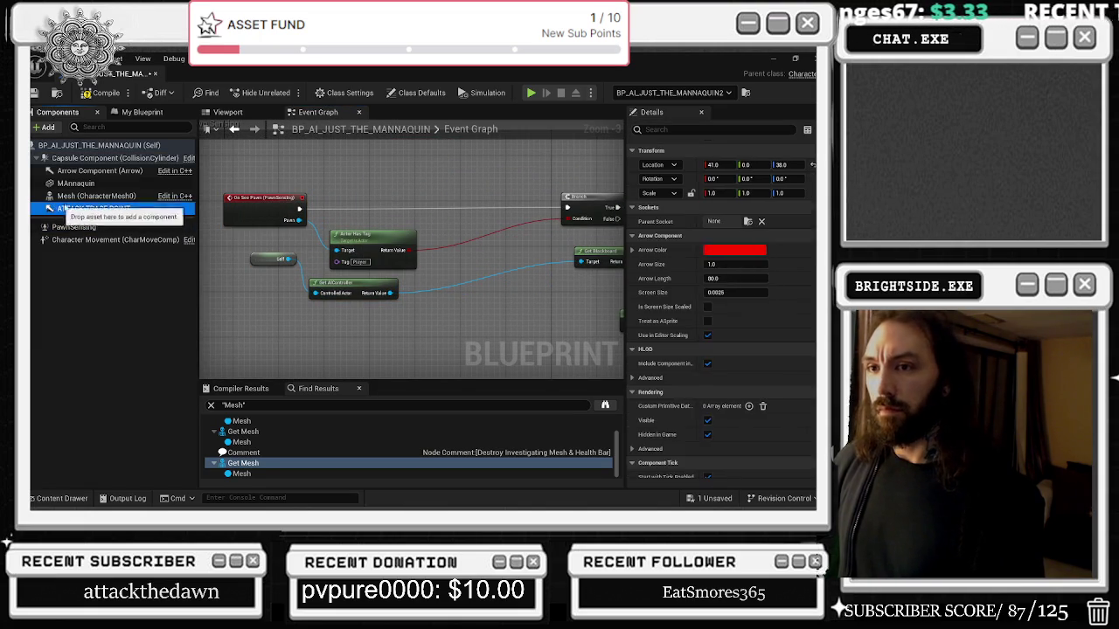
pyautogui.click(96, 196)
pyautogui.scroll(-2, 784, 332)
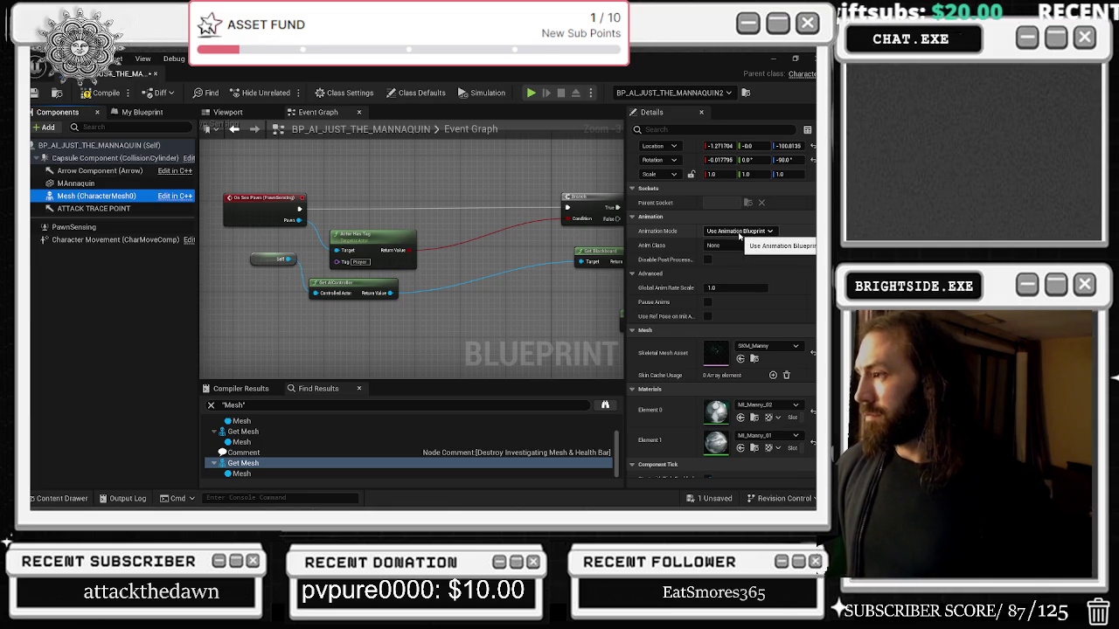
pyautogui.scroll(-5, 787, 356)
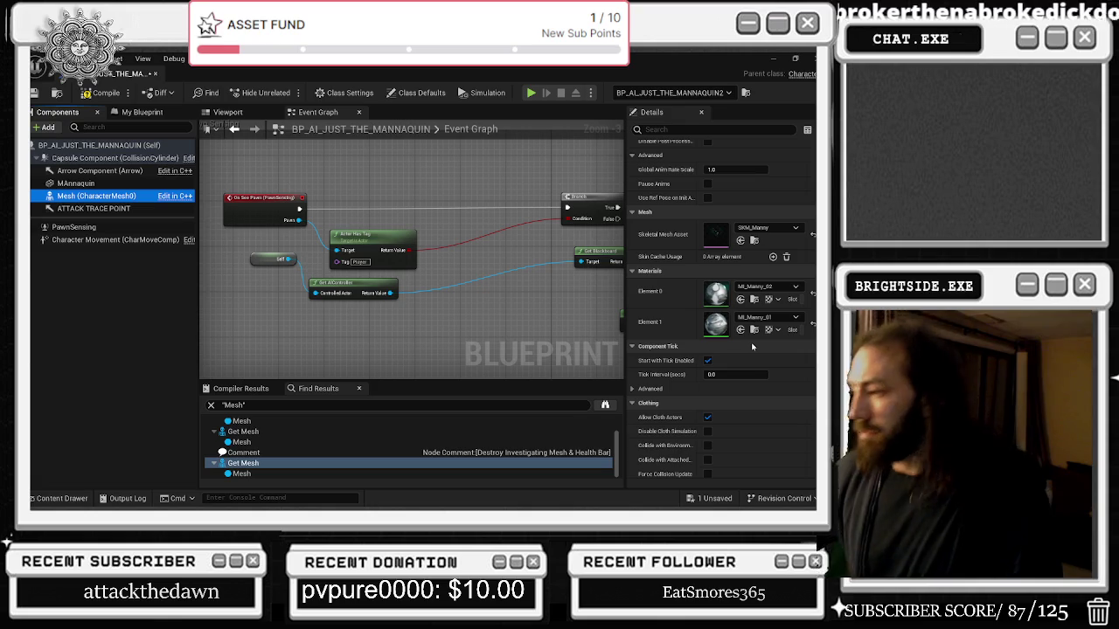
pyautogui.scroll(-3, 748, 345)
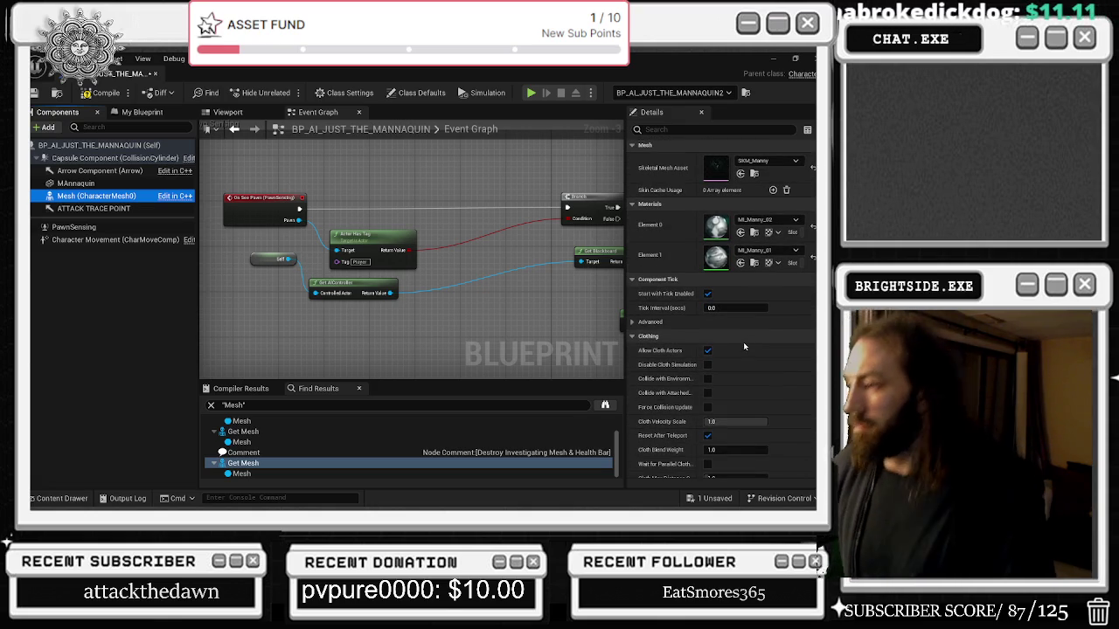
pyautogui.scroll(3, 744, 342)
pyautogui.scroll(2, 751, 349)
pyautogui.click(707, 218)
# Place a Pawn Sensing getter near the Pawn Sensing comment in the Event Graph.
pyautogui.moveTo(350, 207); pyautogui.dragTo(356, 266)
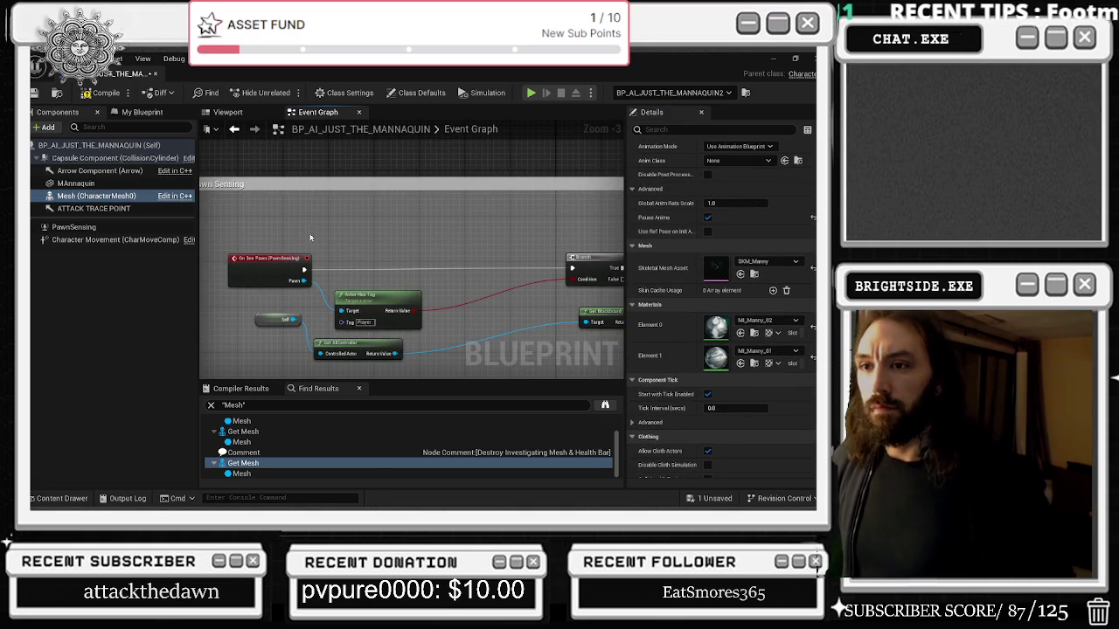
pyautogui.moveTo(169, 230)
pyautogui.mouseDown()
pyautogui.moveTo(420, 218)
pyautogui.moveTo(271, 217)
pyautogui.moveTo(325, 245)
pyautogui.moveTo(353, 240)
pyautogui.moveTo(317, 221)
pyautogui.mouseUp()
pyautogui.click(399, 210)
pyautogui.click(399, 211)
pyautogui.moveTo(455, 292); pyautogui.dragTo(378, 292)
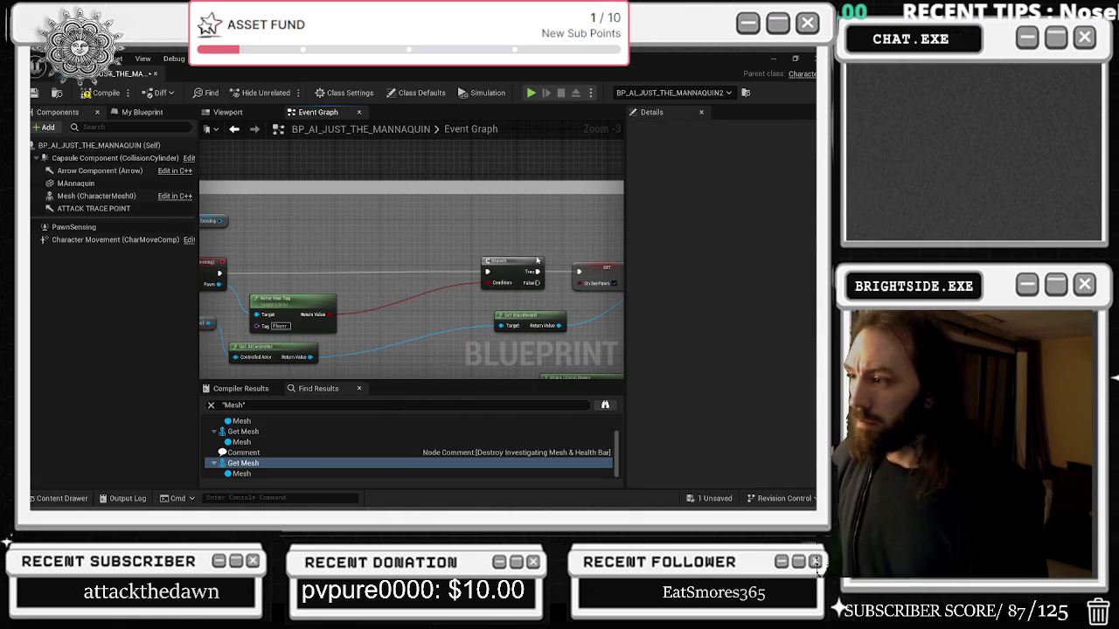
pyautogui.scroll(1, 436, 247)
pyautogui.moveTo(436, 247); pyautogui.dragTo(287, 243)
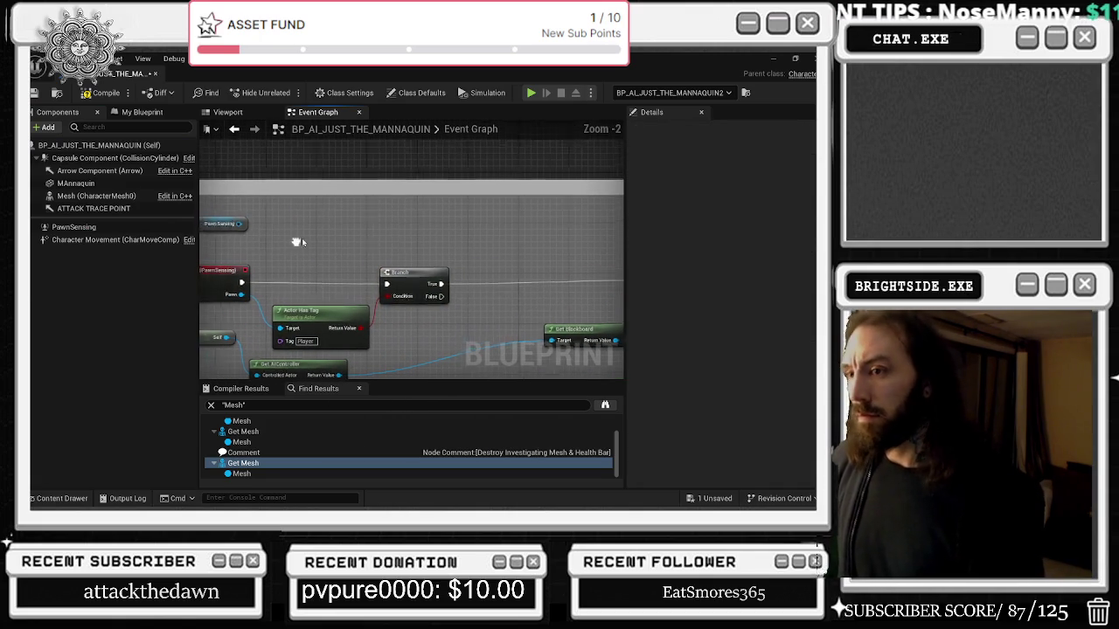
pyautogui.click(225, 224)
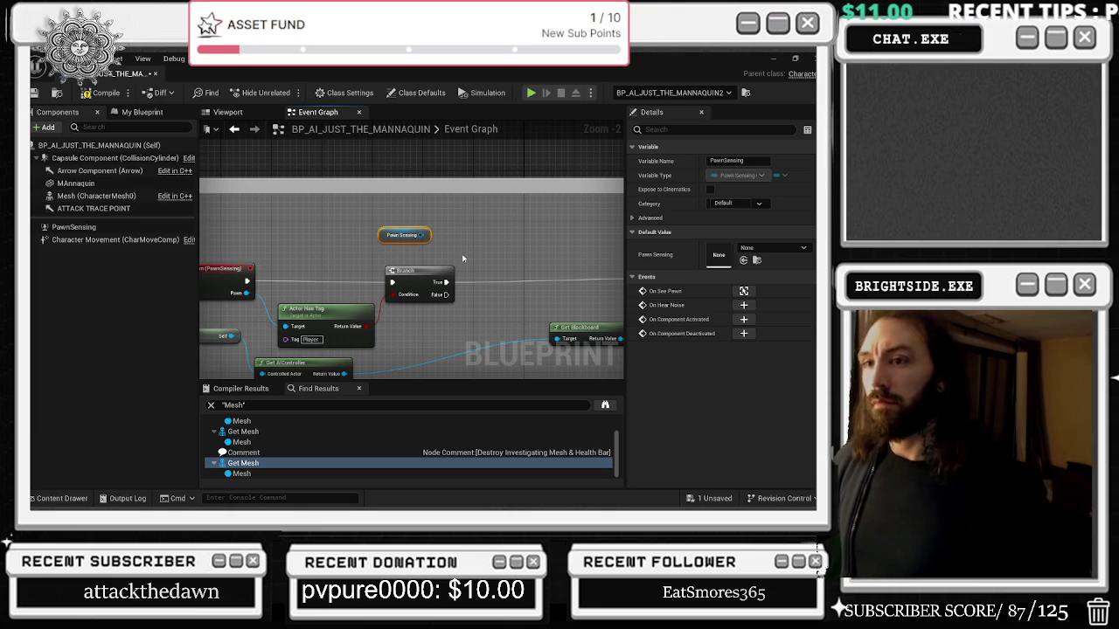
# Set the PawnSensing component's Tick Interval to 5.0.
pyautogui.click(93, 226)
pyautogui.click(723, 460)
pyautogui.write('5')
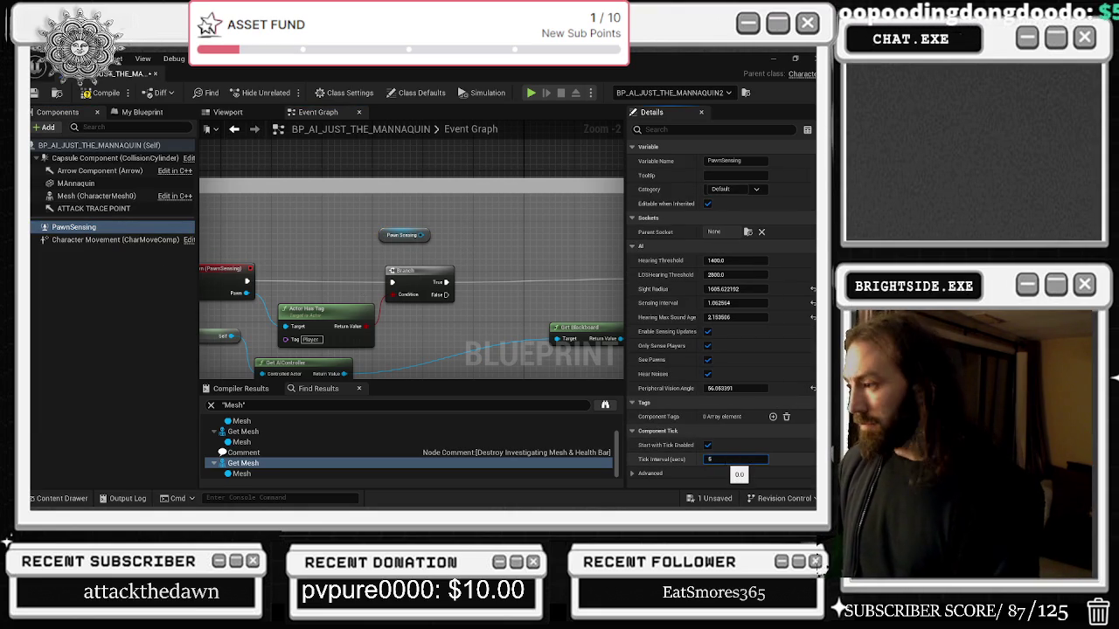
pyautogui.press('Return')
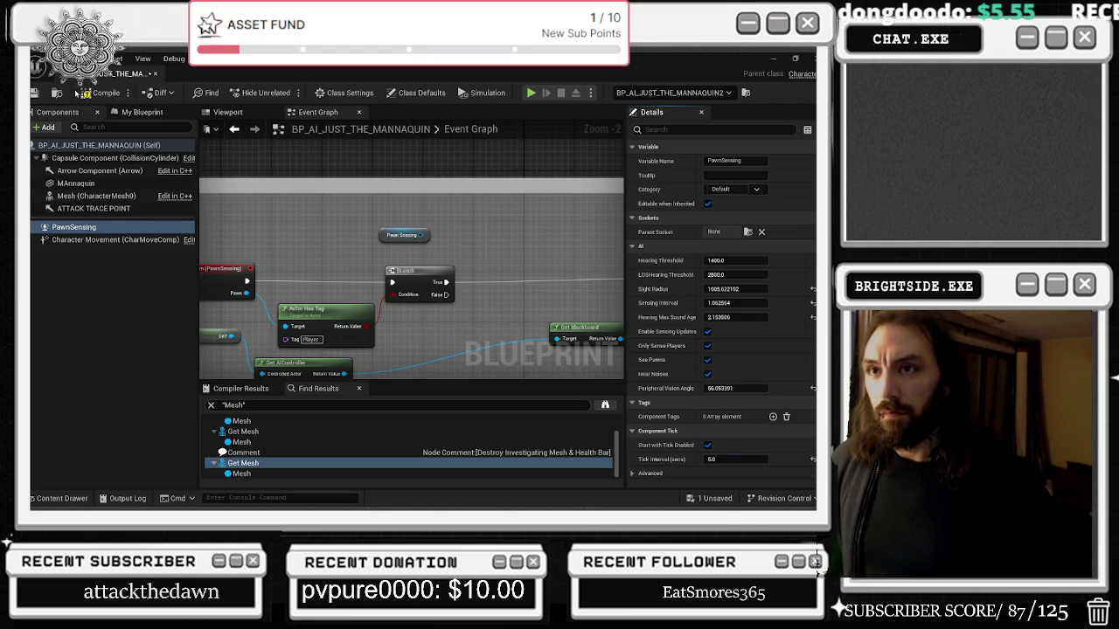
# Compile and save the mannequin blueprint, then select the Set Simulate Physics node.
pyautogui.click(84, 93)
pyautogui.click(34, 93)
pyautogui.scroll(-2, 566, 303)
pyautogui.scroll(-2, 565, 303)
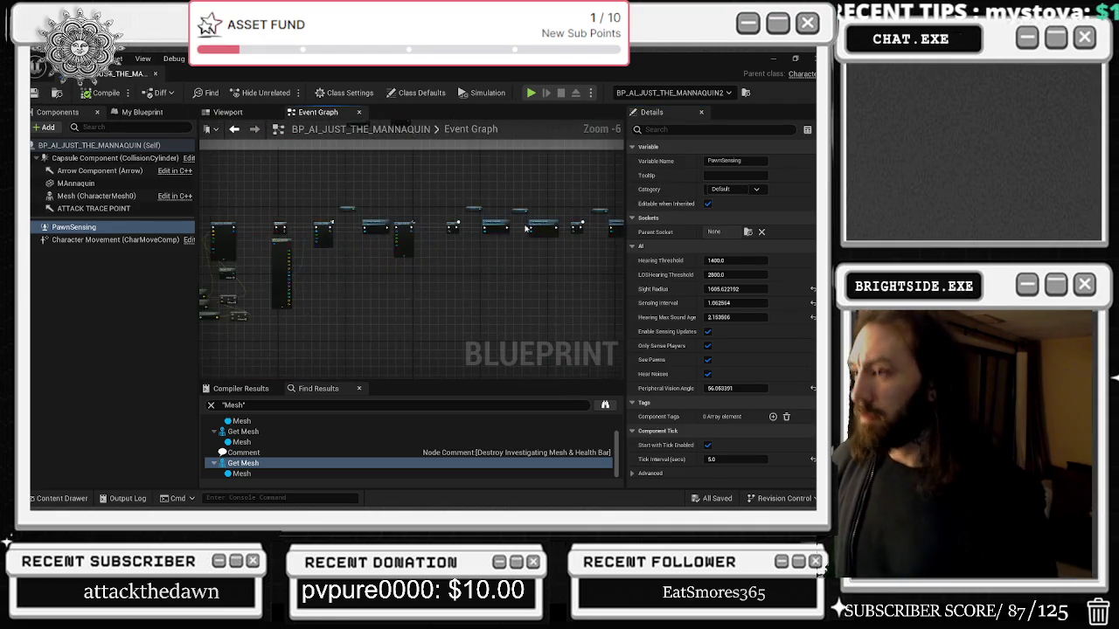
pyautogui.scroll(4, 495, 229)
pyautogui.click(494, 245)
# Pan back to the Delay before Destroy Component and the Spawn Sound 2D nodes.
pyautogui.click(360, 230)
pyautogui.moveTo(444, 164); pyautogui.dragTo(590, 175)
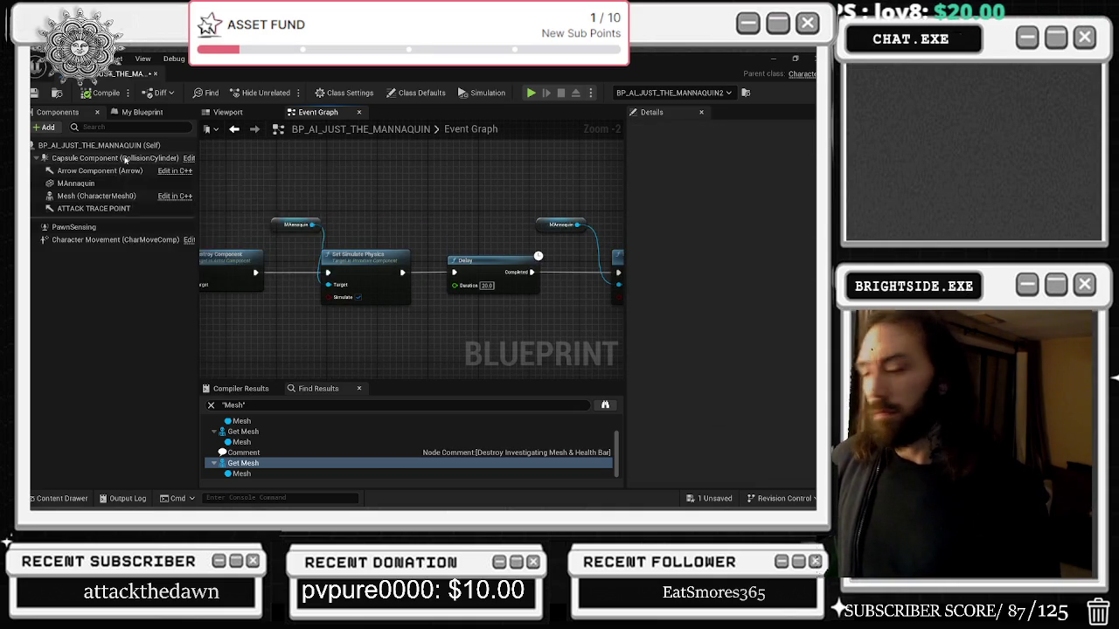
pyautogui.moveTo(284, 207); pyautogui.dragTo(442, 196)
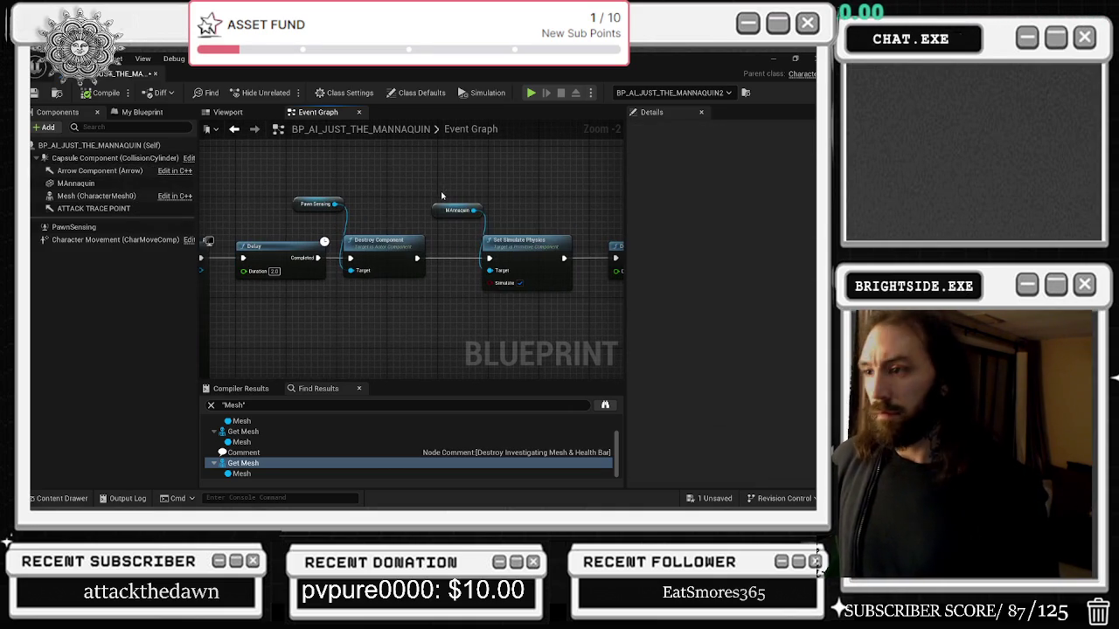
pyautogui.scroll(-1, 363, 196)
pyautogui.moveTo(288, 207); pyautogui.dragTo(612, 301)
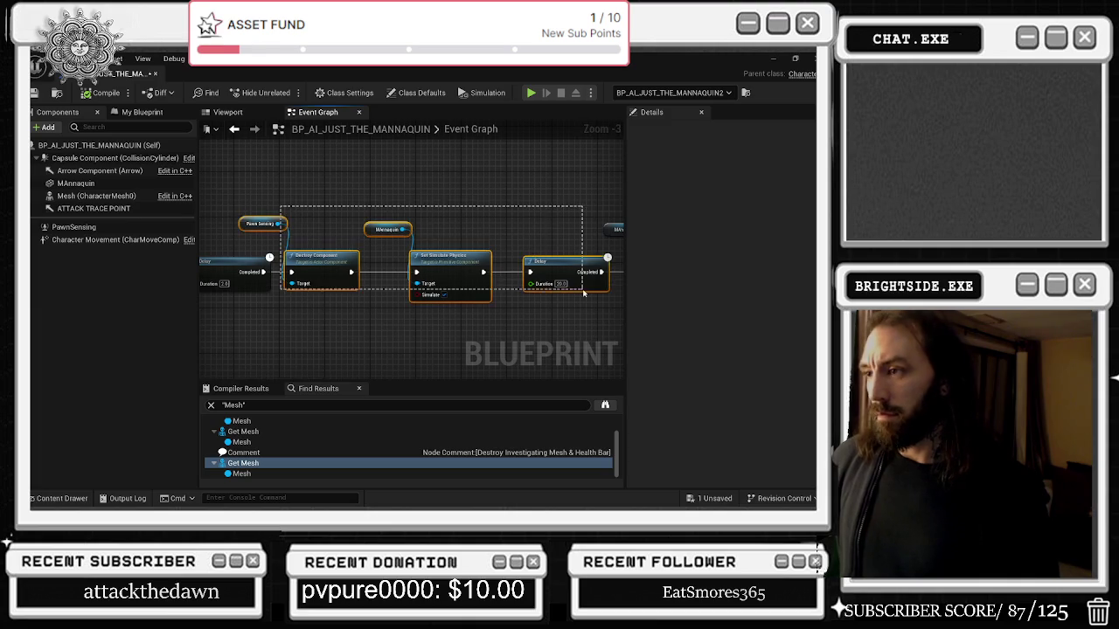
pyautogui.moveTo(383, 271)
pyautogui.mouseDown()
pyautogui.moveTo(475, 295)
pyautogui.moveTo(547, 270)
pyautogui.moveTo(592, 270)
pyautogui.mouseUp()
# Add a Capsule Component getter feeding a new Set Collision Response to Channel node.
pyautogui.moveTo(84, 162)
pyautogui.mouseDown()
pyautogui.moveTo(262, 218)
pyautogui.moveTo(441, 241)
pyautogui.moveTo(502, 269)
pyautogui.moveTo(468, 284)
pyautogui.mouseUp()
pyautogui.write('SET')
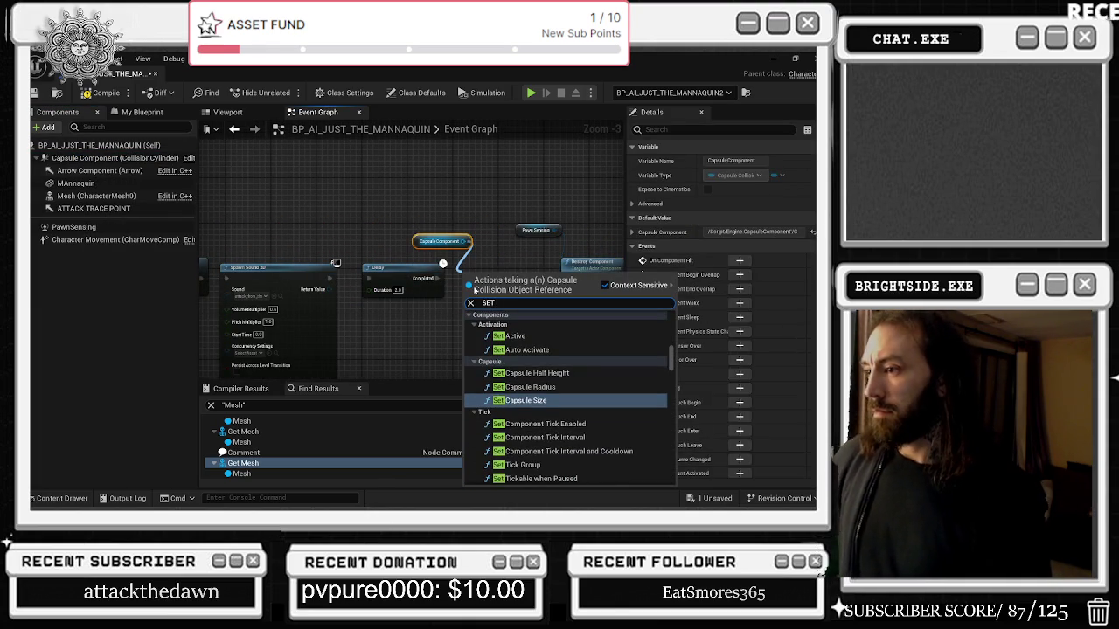
pyautogui.write(' COLLSION')
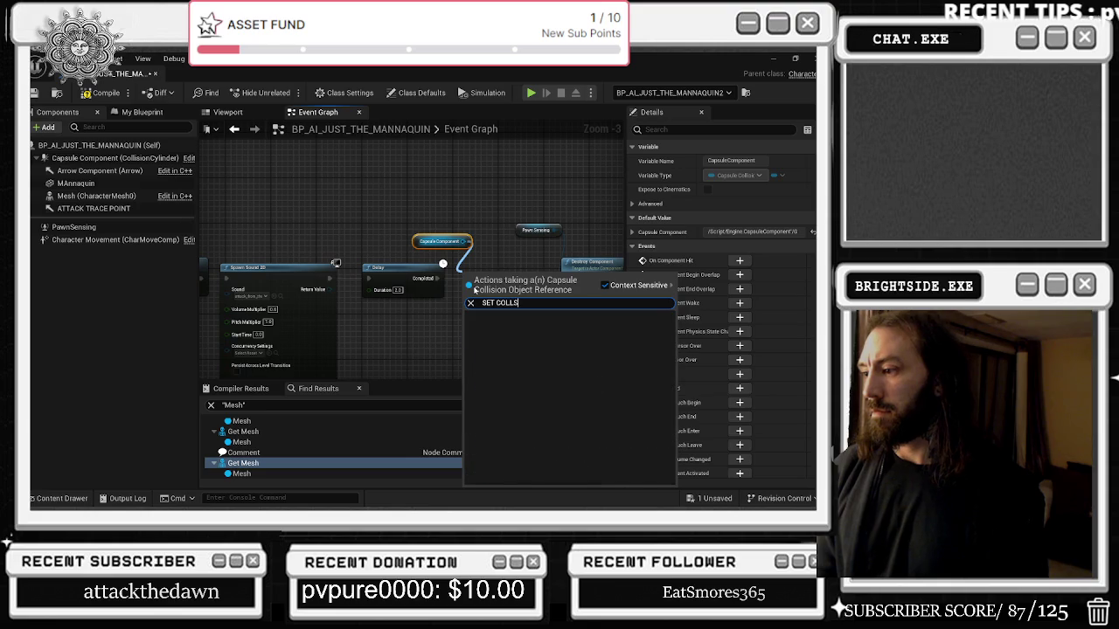
pyautogui.press('BackSpace')
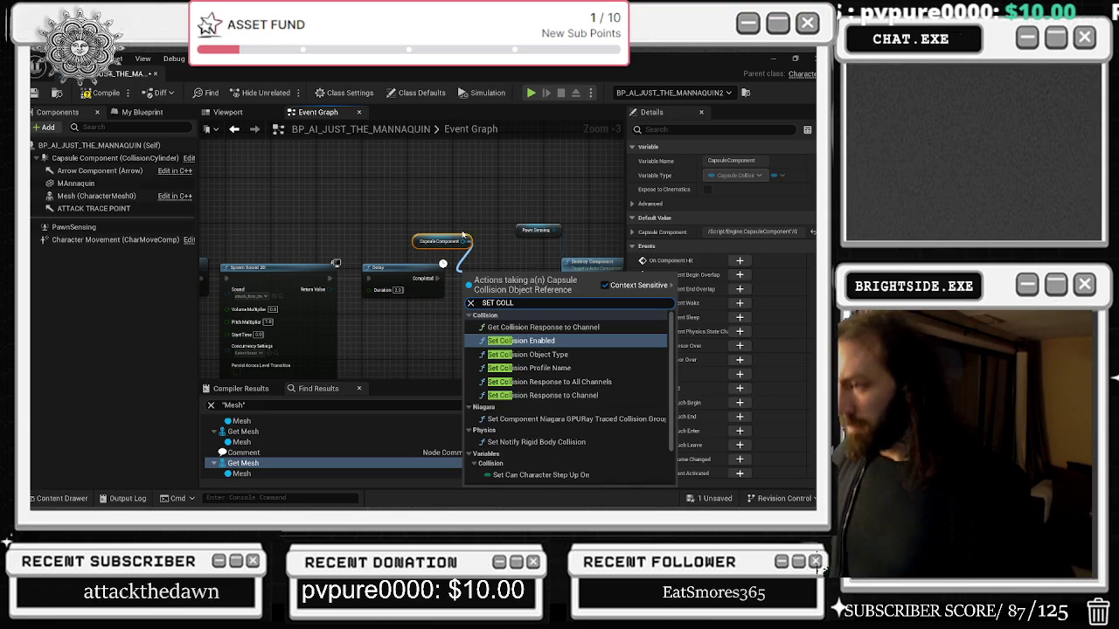
pyautogui.click(583, 396)
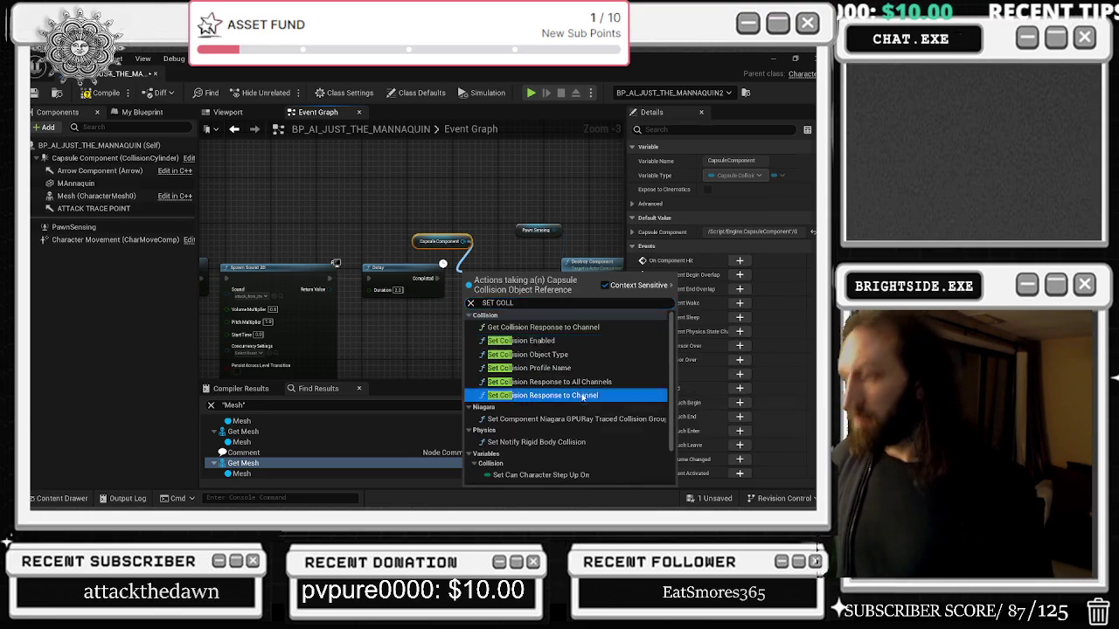
pyautogui.click(583, 396)
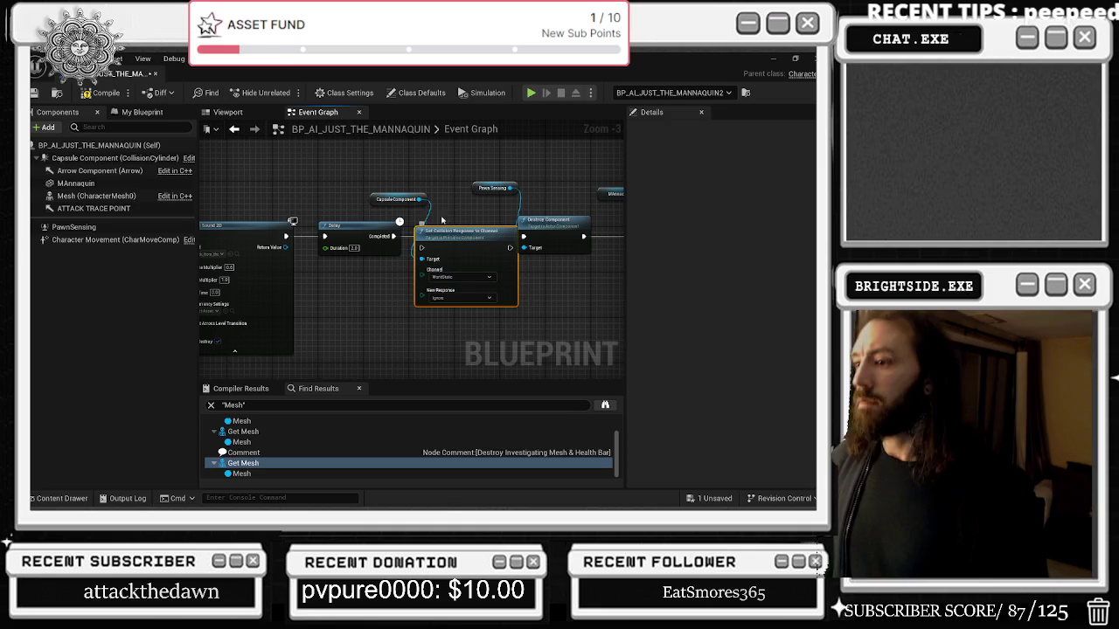
# Set the node's Channel to Pawn and its New Response to Ignore.
pyautogui.scroll(2, 470, 297)
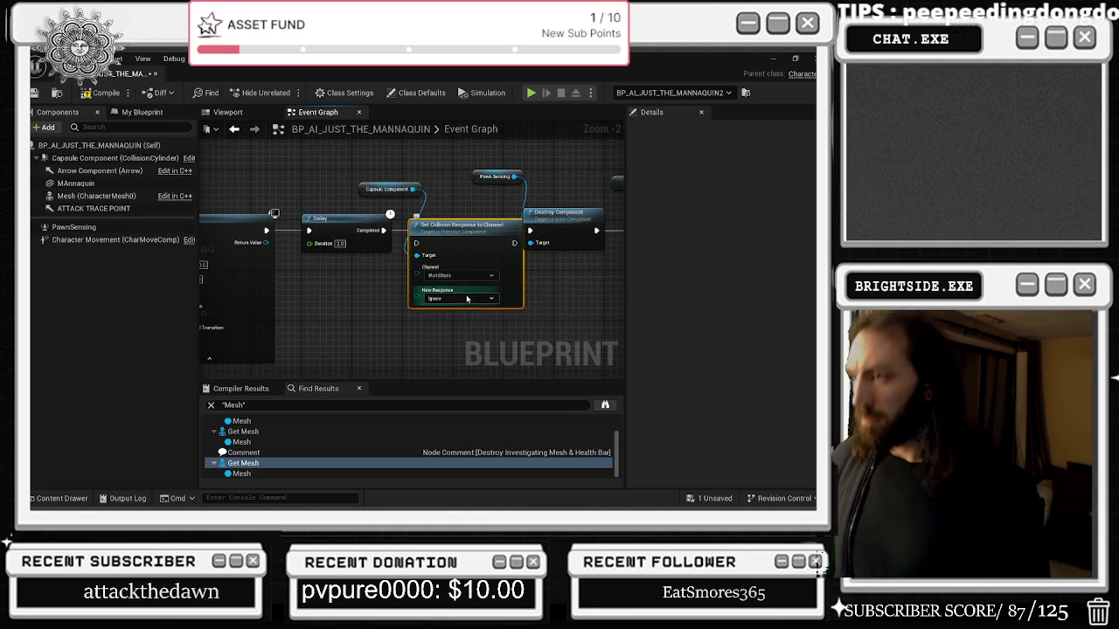
pyautogui.scroll(1, 470, 297)
pyautogui.click(456, 271)
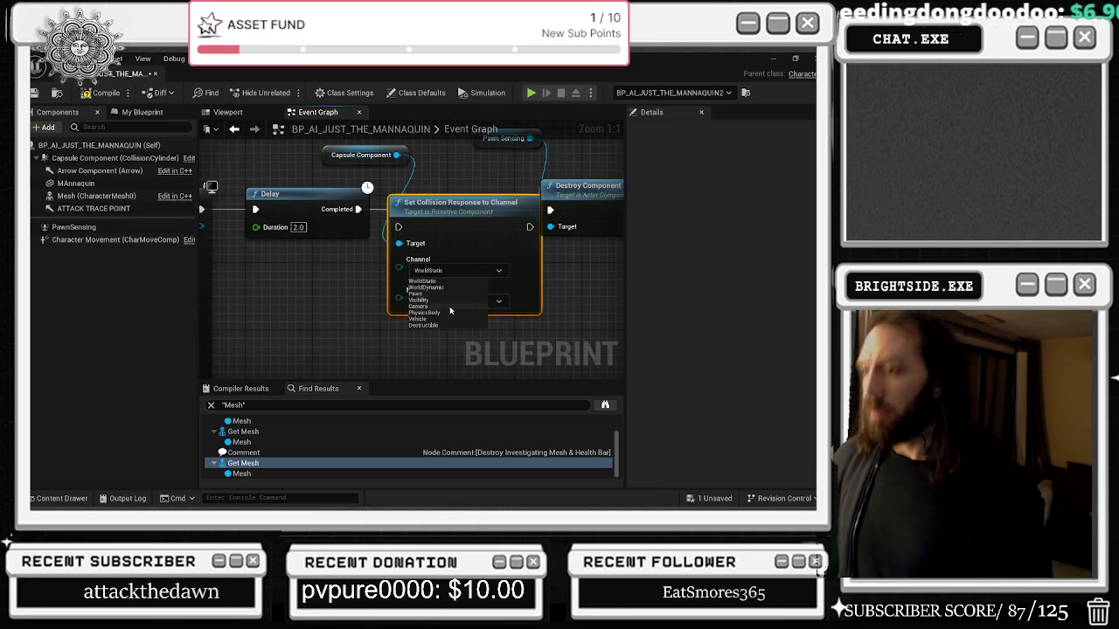
pyautogui.click(441, 294)
pyautogui.click(450, 301)
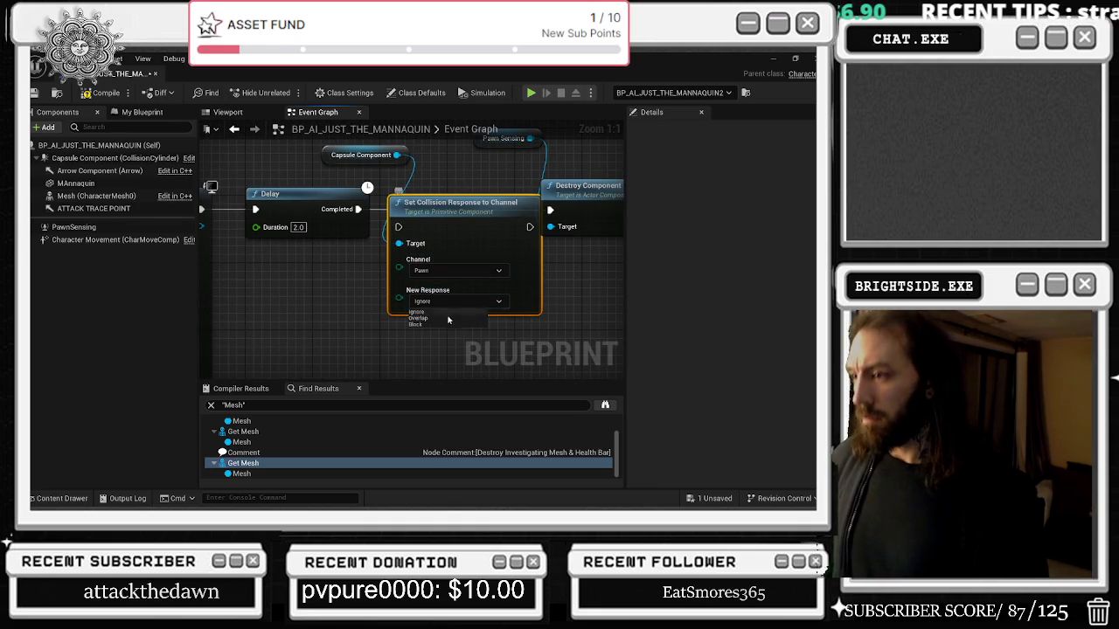
pyautogui.click(420, 313)
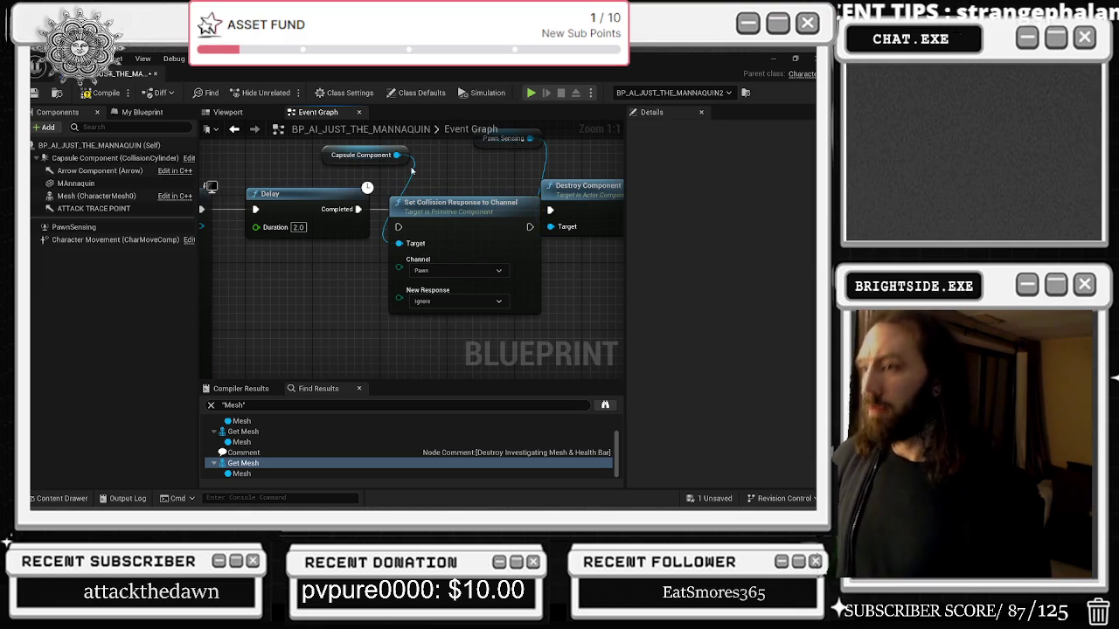
# Wire Delay's Completed into Set Collision Response to Channel and tidy the Capsule Component node.
pyautogui.moveTo(455, 203); pyautogui.dragTo(446, 186)
pyautogui.moveTo(521, 210); pyautogui.dragTo(519, 211)
pyautogui.moveTo(355, 210); pyautogui.dragTo(386, 210)
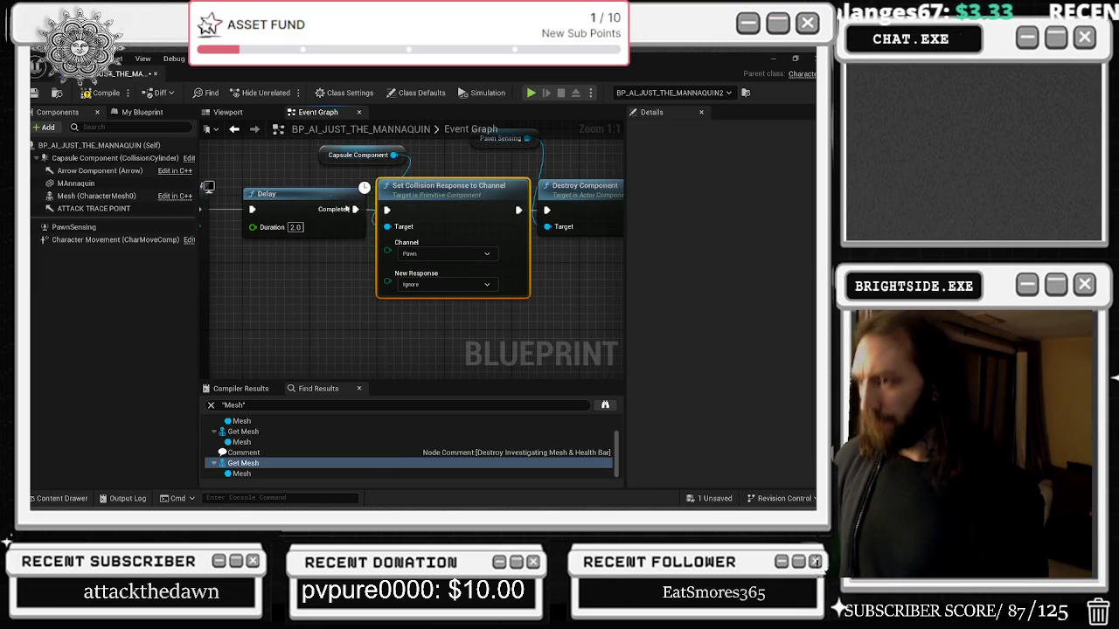
pyautogui.click(349, 201)
pyautogui.click(384, 169)
pyautogui.moveTo(385, 170); pyautogui.dragTo(372, 169)
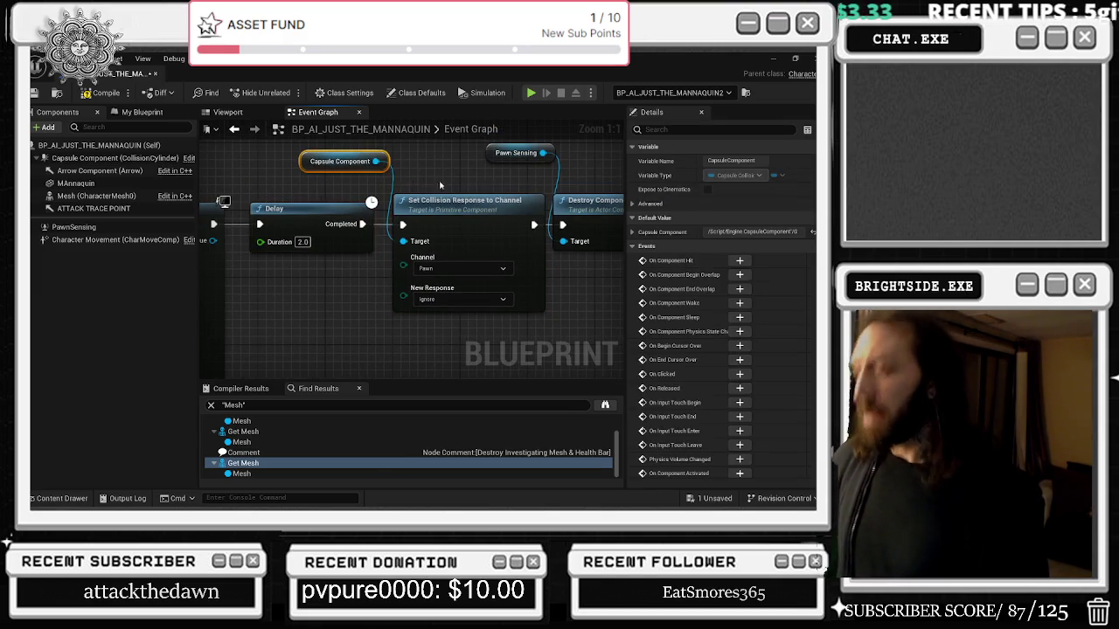
pyautogui.moveTo(514, 171); pyautogui.dragTo(361, 239)
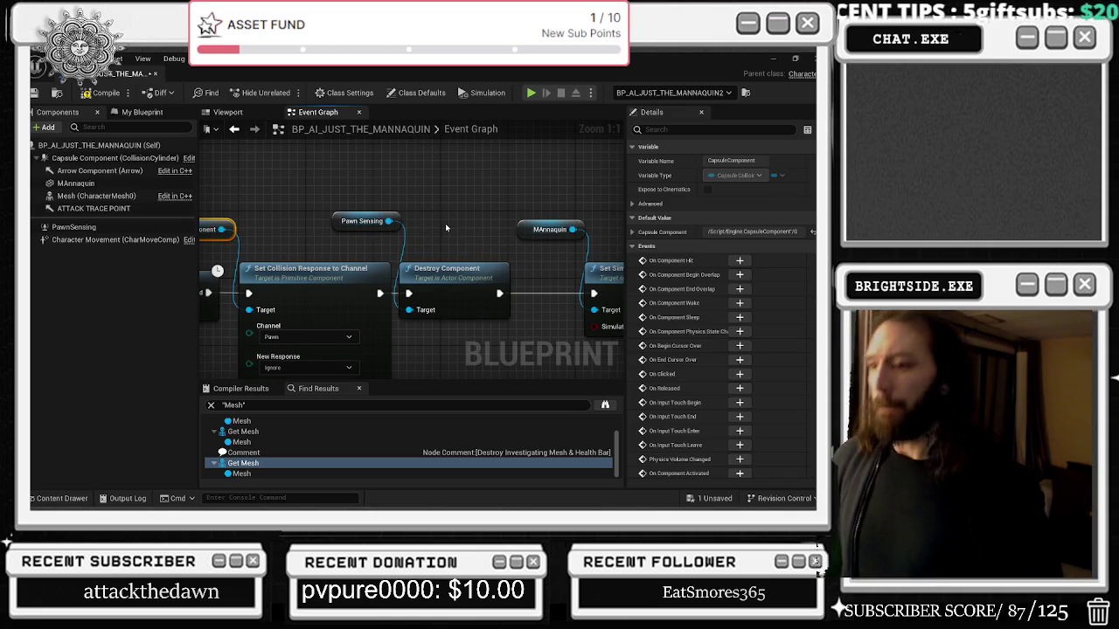
pyautogui.scroll(-2, 445, 228)
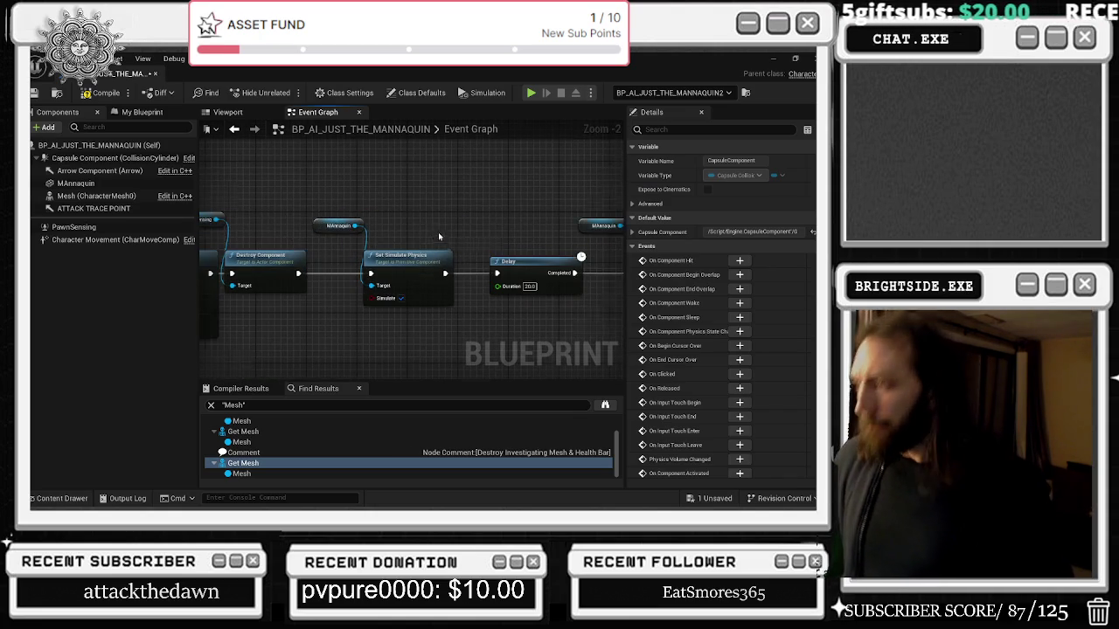
pyautogui.scroll(-3, 440, 238)
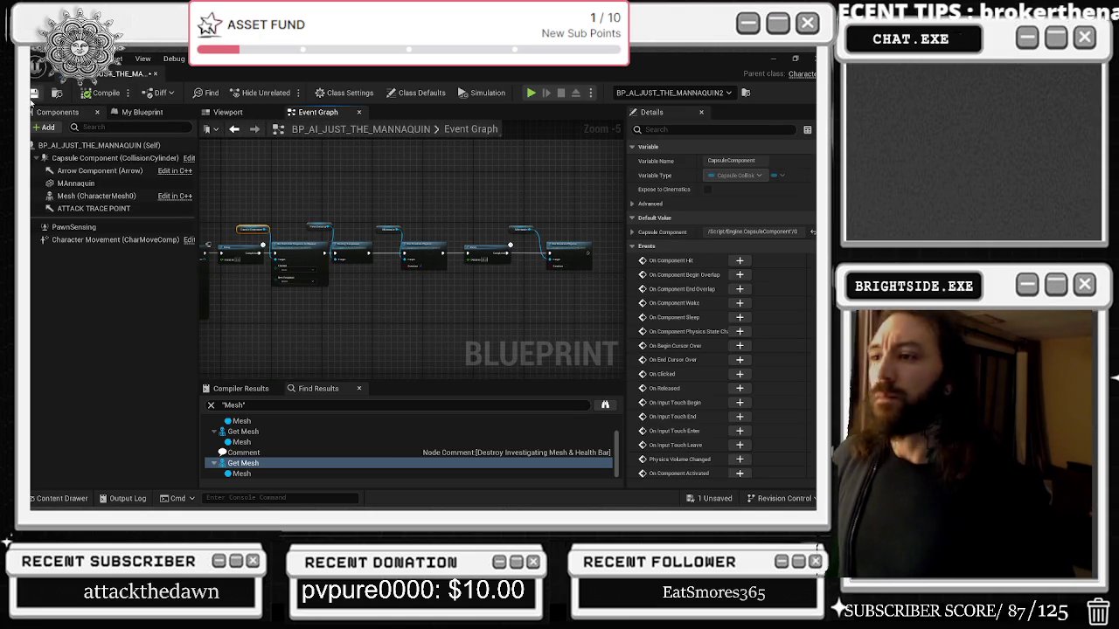
pyautogui.click(73, 227)
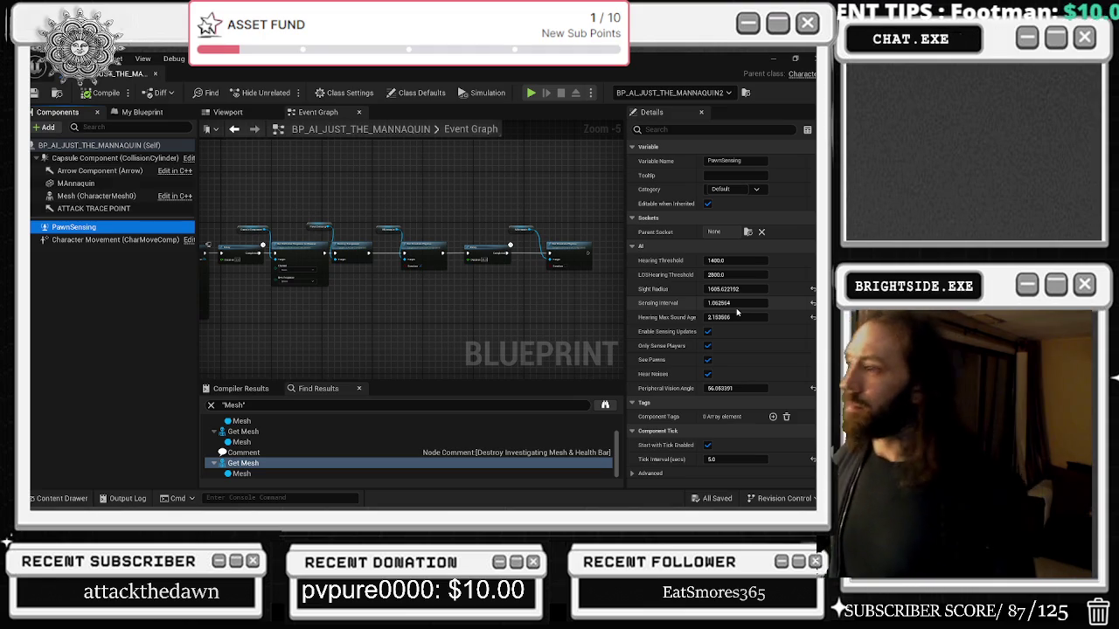
# Change PawnSensing's Sensing Interval from about 1.06 to 5.0.
pyautogui.click(705, 304)
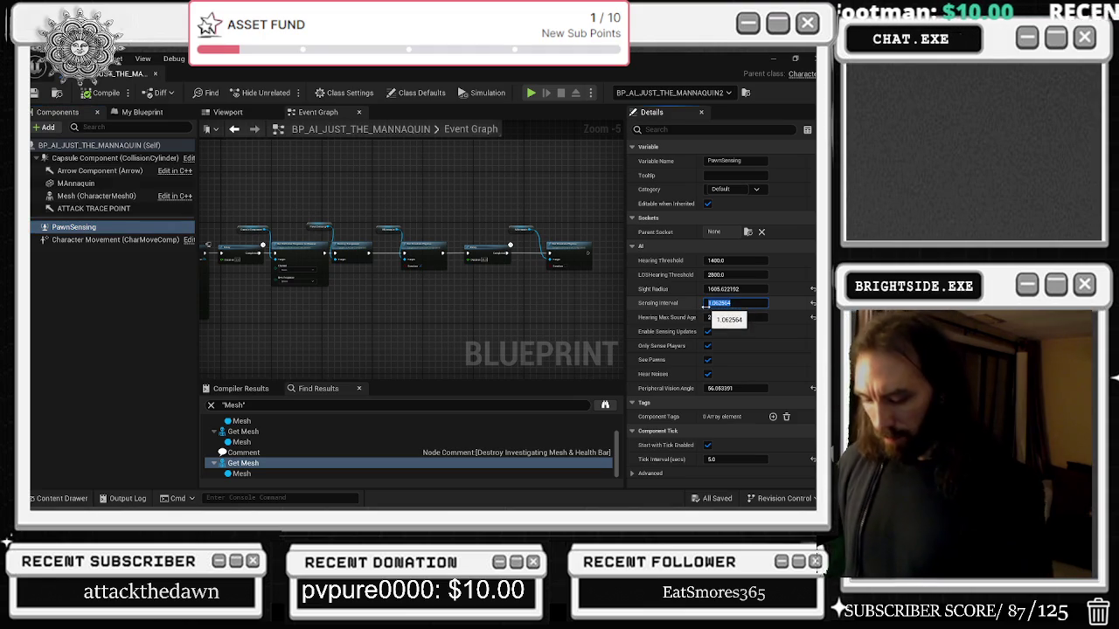
pyautogui.write('5')
pyautogui.press('Return')
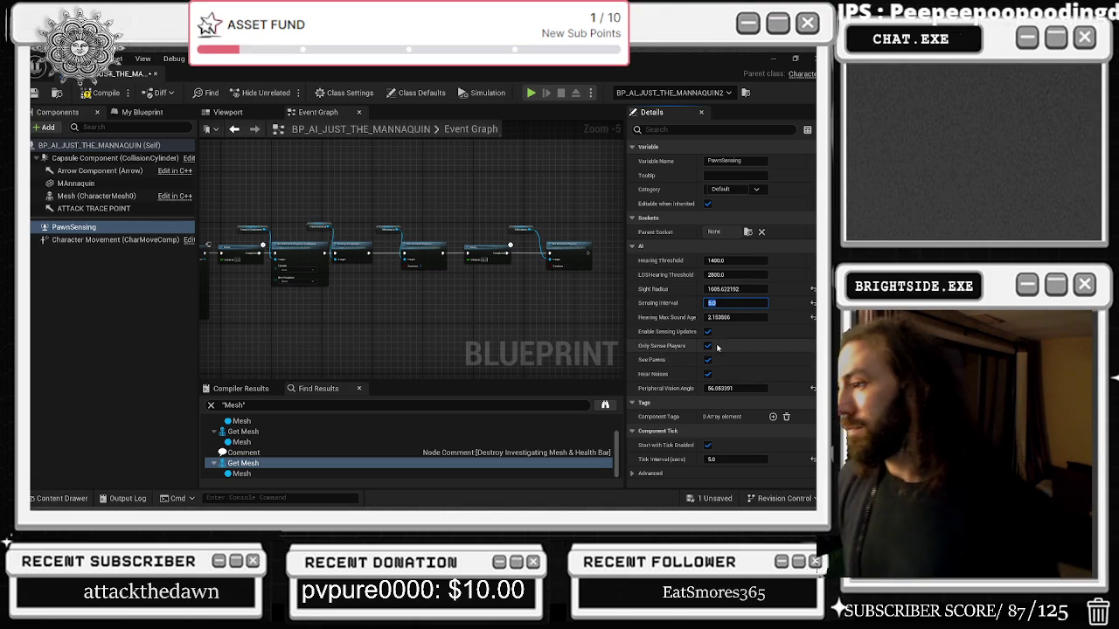
# Uncheck Hear Noises in the PawnSensing component's details.
pyautogui.scroll(2, 482, 294)
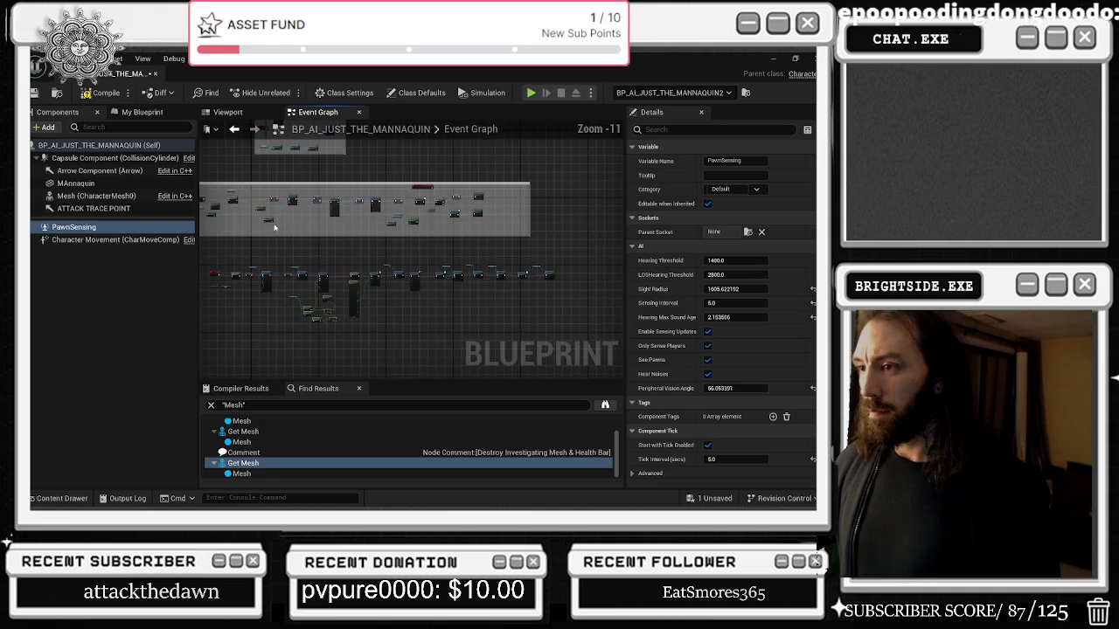
pyautogui.scroll(-3, 388, 262)
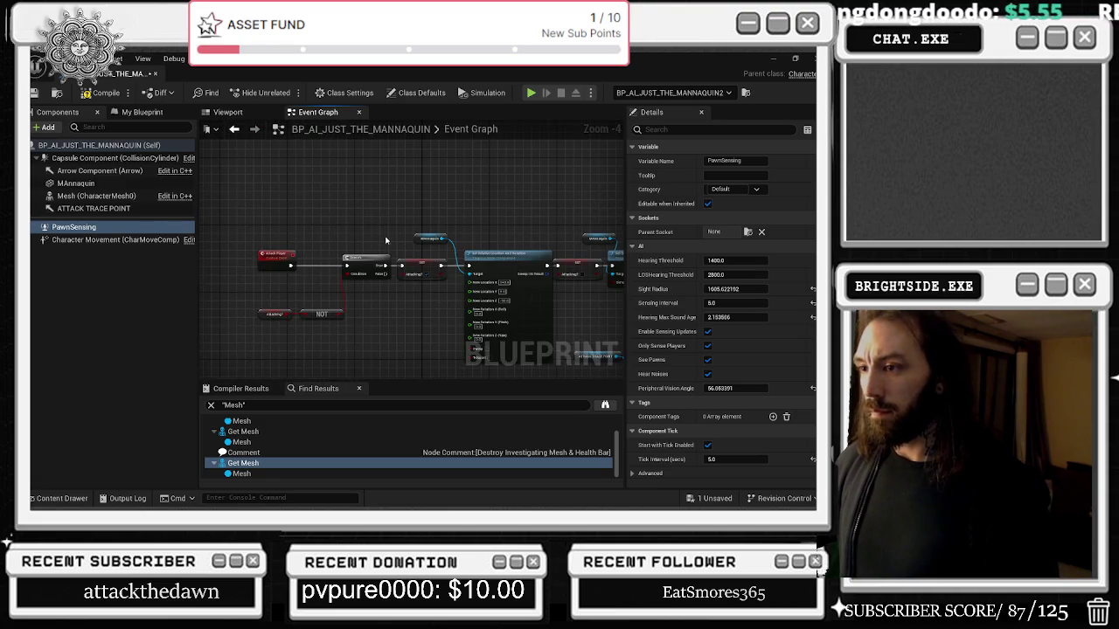
pyautogui.click(707, 374)
pyautogui.scroll(-5, 506, 317)
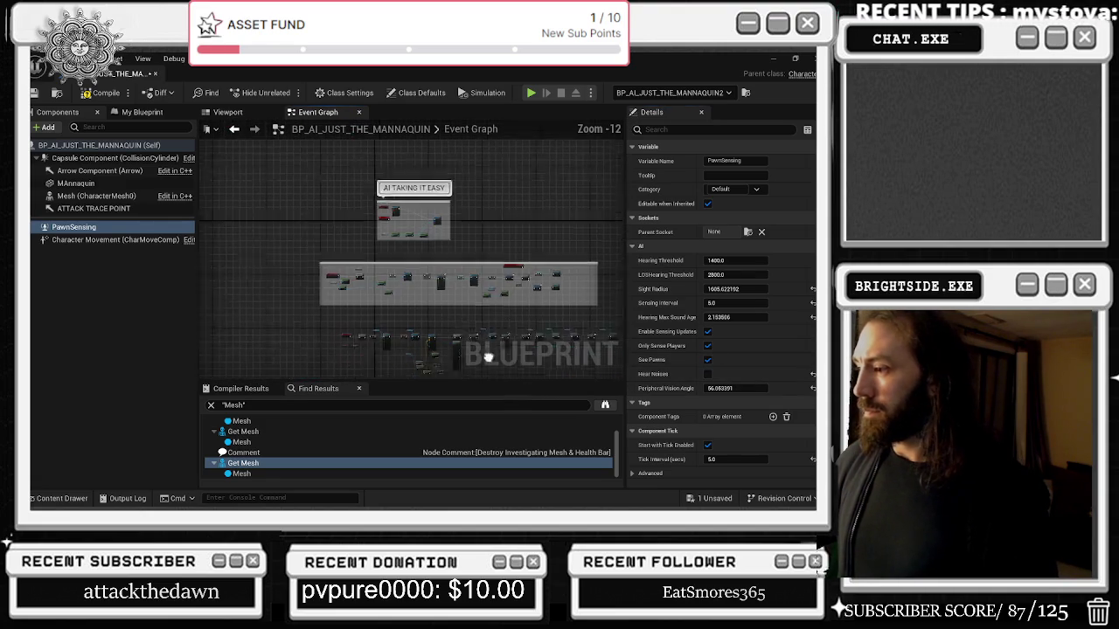
pyautogui.scroll(-3, 744, 361)
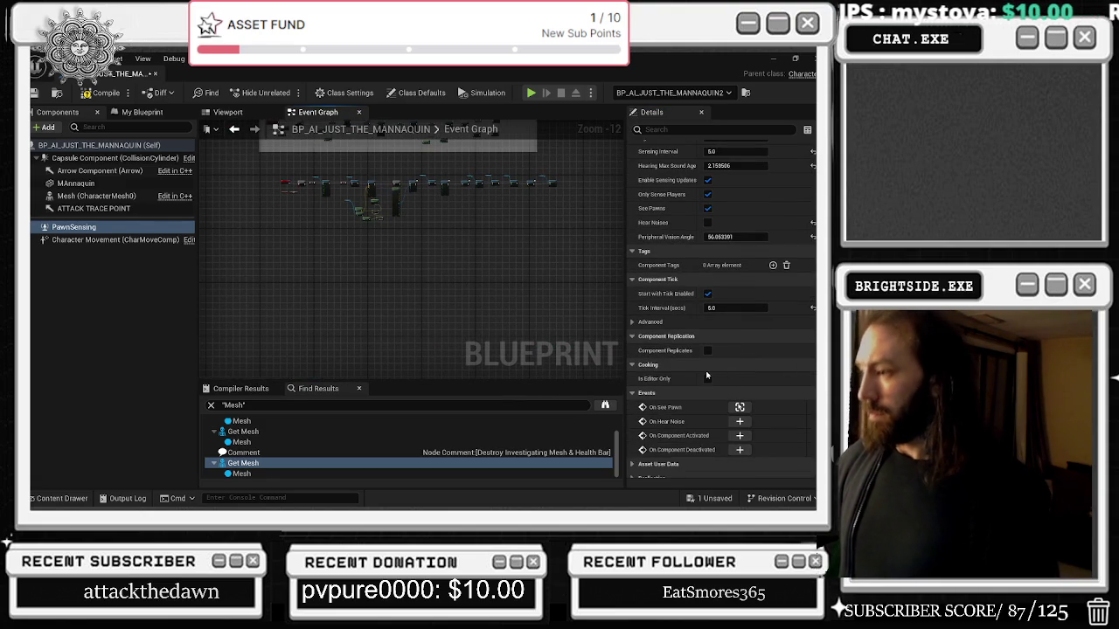
pyautogui.click(739, 408)
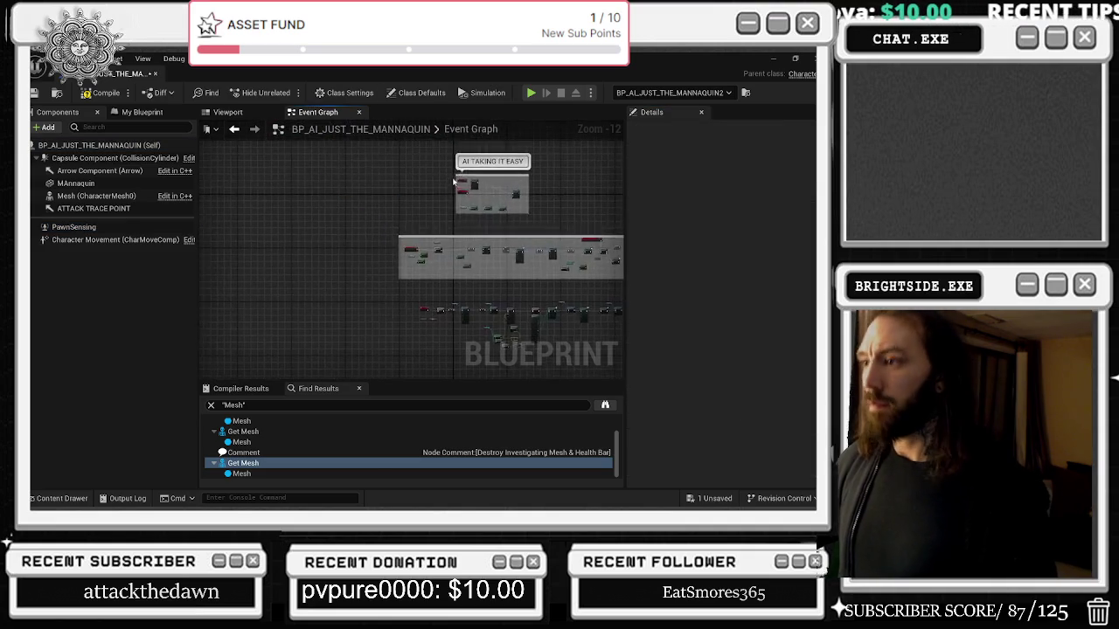
# Review Set Simulate Physics before the Delay, then close the mannequin blueprint back to the level.
pyautogui.scroll(-6, 374, 189)
pyautogui.scroll(6, 374, 189)
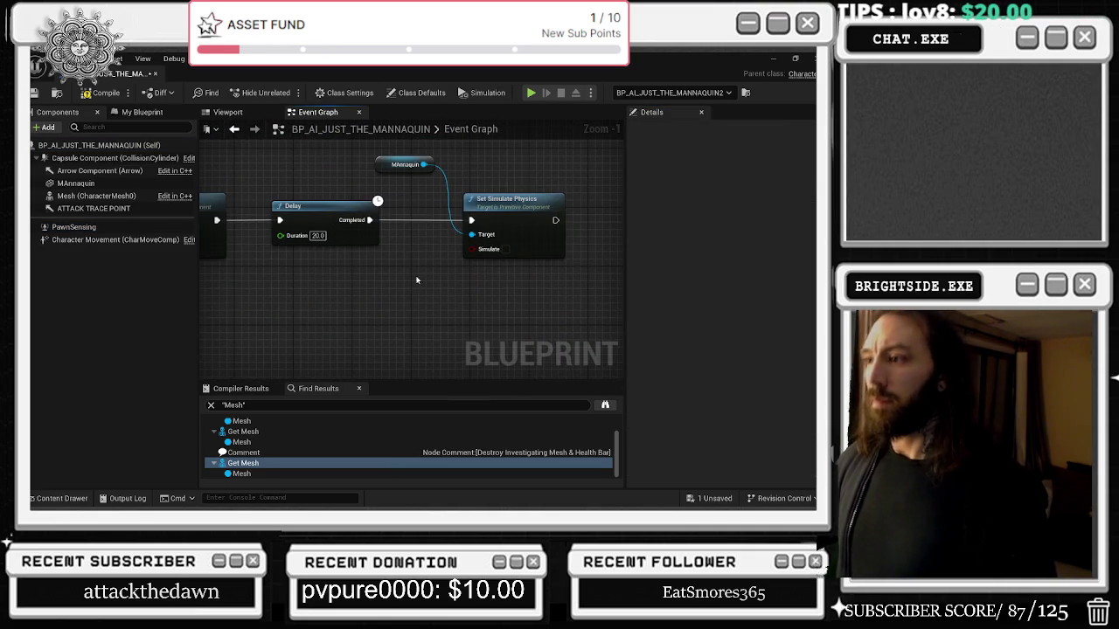
pyautogui.moveTo(288, 254); pyautogui.dragTo(472, 250)
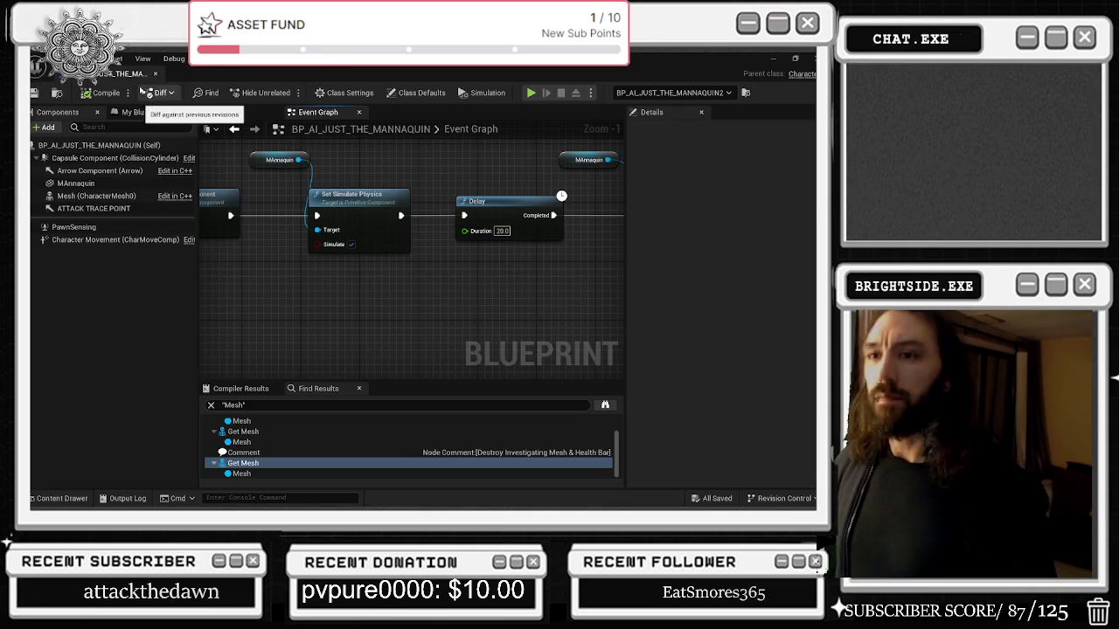
pyautogui.click(155, 74)
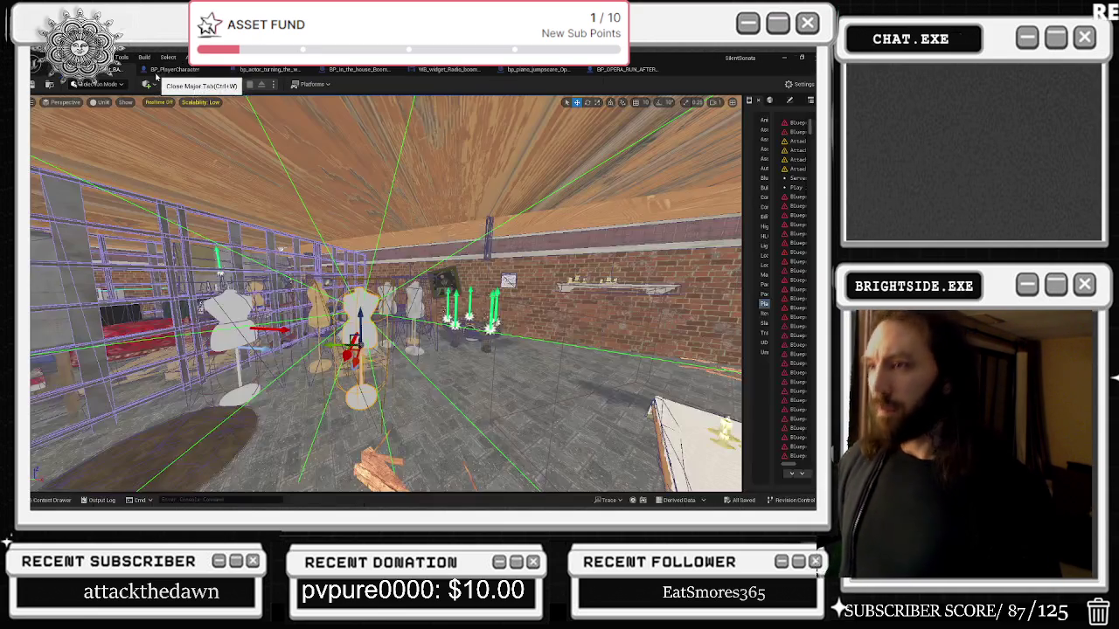
# Move the view toward the table and wire cage, then bring up the BP_PlayerCharacter blueprint.
pyautogui.moveTo(411, 219); pyautogui.dragTo(260, 354)
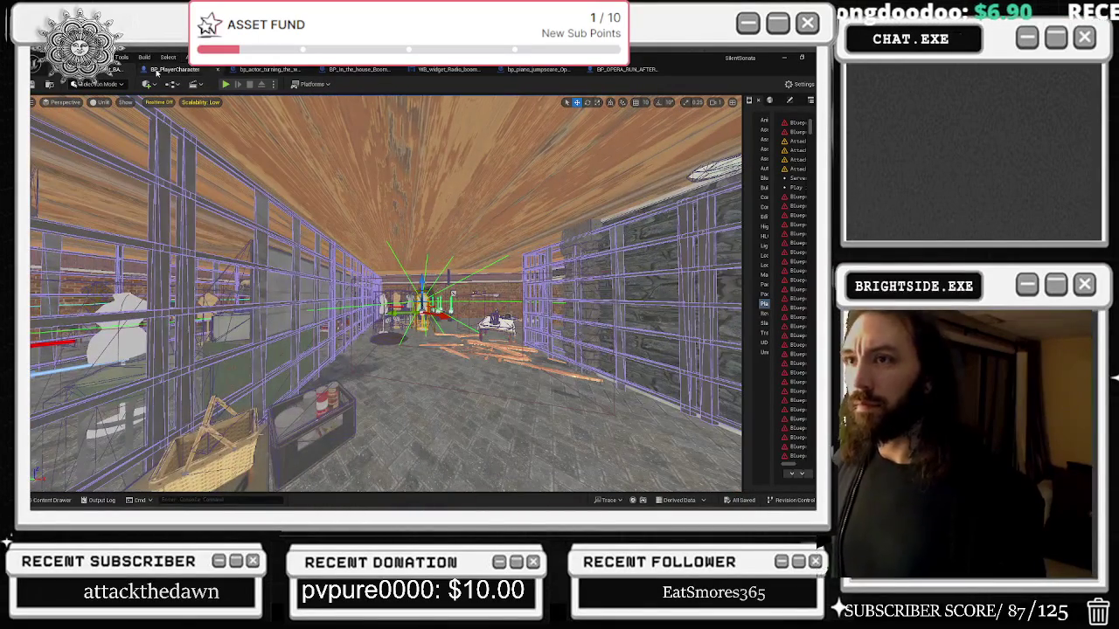
pyautogui.click(175, 69)
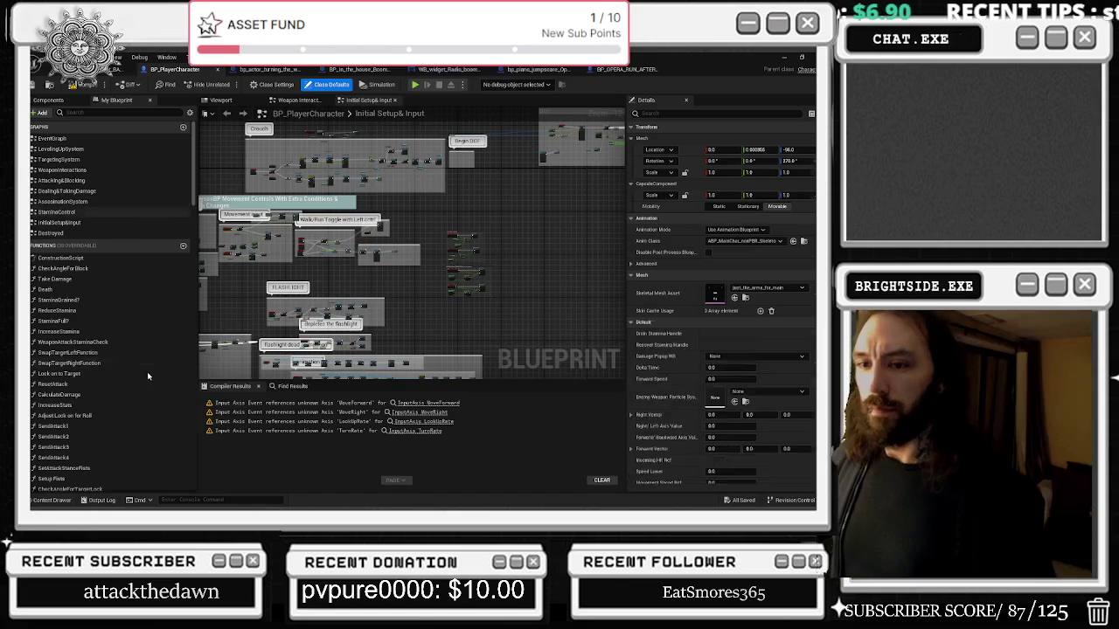
# Jump to PawnSensingManequin's On See Pawn event and pan to Disable Movement and Set Movement Mode.
pyautogui.click(62, 101)
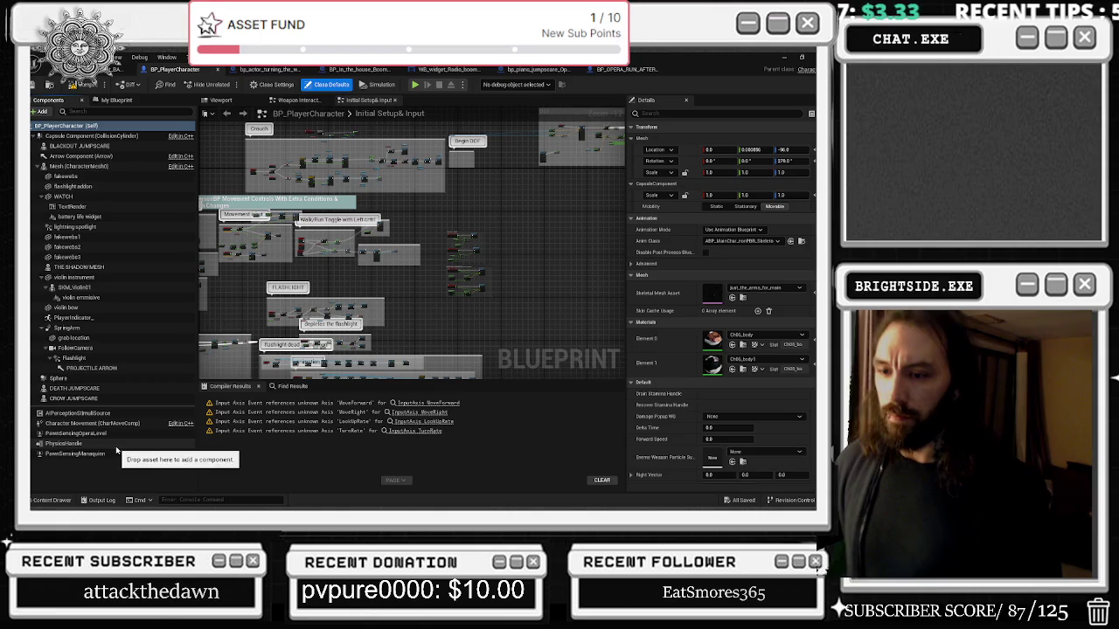
pyautogui.click(123, 454)
pyautogui.click(736, 456)
pyautogui.scroll(-2, 262, 236)
pyautogui.scroll(1, 383, 270)
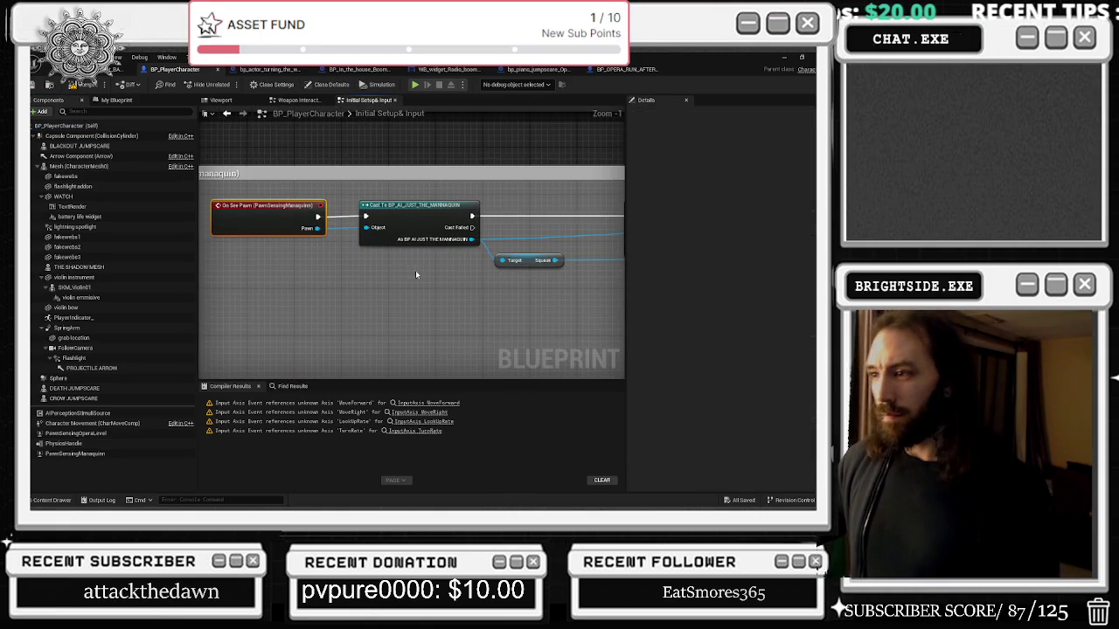
pyautogui.moveTo(414, 275)
pyautogui.mouseDown()
pyautogui.moveTo(324, 270)
pyautogui.moveTo(469, 297)
pyautogui.moveTo(268, 289)
pyautogui.mouseUp()
pyautogui.moveTo(441, 293)
pyautogui.mouseDown()
pyautogui.moveTo(297, 291)
pyautogui.moveTo(316, 289)
pyautogui.mouseUp()
pyautogui.moveTo(387, 259)
pyautogui.mouseDown()
pyautogui.moveTo(562, 267)
pyautogui.moveTo(499, 262)
pyautogui.moveTo(616, 306)
pyautogui.moveTo(425, 308)
pyautogui.moveTo(374, 269)
pyautogui.mouseUp()
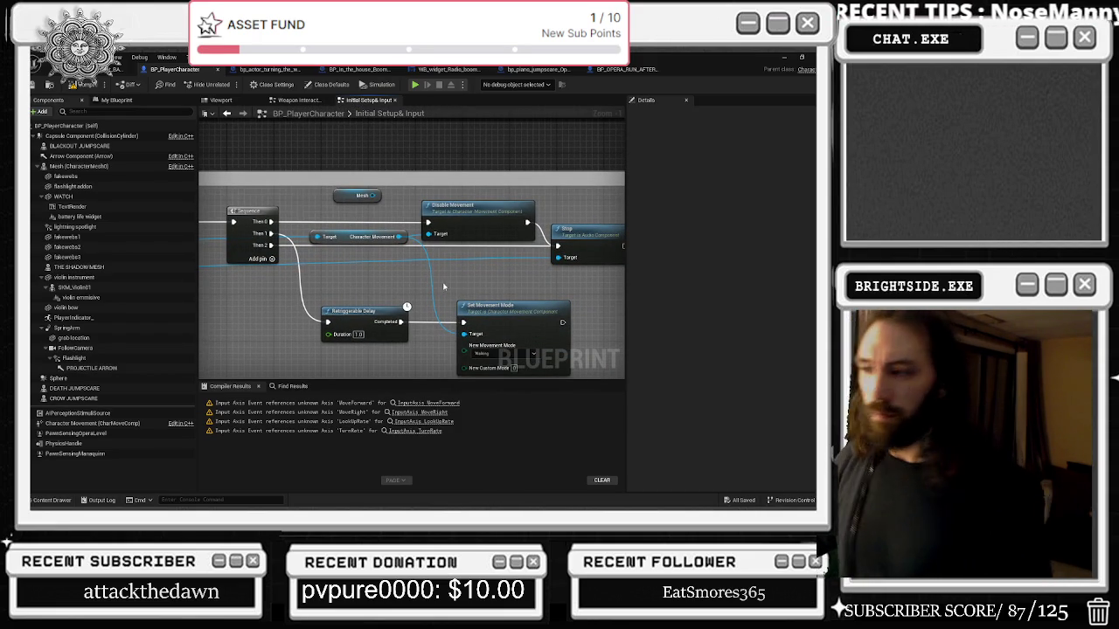
pyautogui.moveTo(417, 276); pyautogui.dragTo(308, 270)
pyautogui.moveTo(475, 197); pyautogui.dragTo(559, 210)
pyautogui.moveTo(393, 262)
pyautogui.mouseDown()
pyautogui.moveTo(455, 262)
pyautogui.moveTo(454, 276)
pyautogui.moveTo(524, 286)
pyautogui.moveTo(293, 303)
pyautogui.mouseUp()
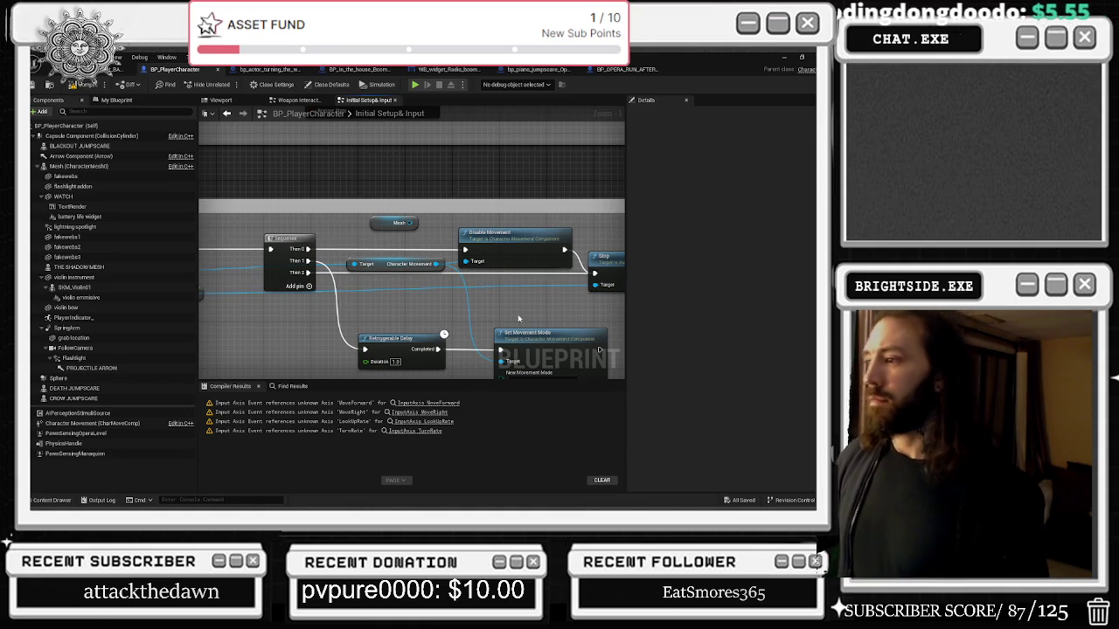
pyautogui.moveTo(537, 315); pyautogui.dragTo(449, 271)
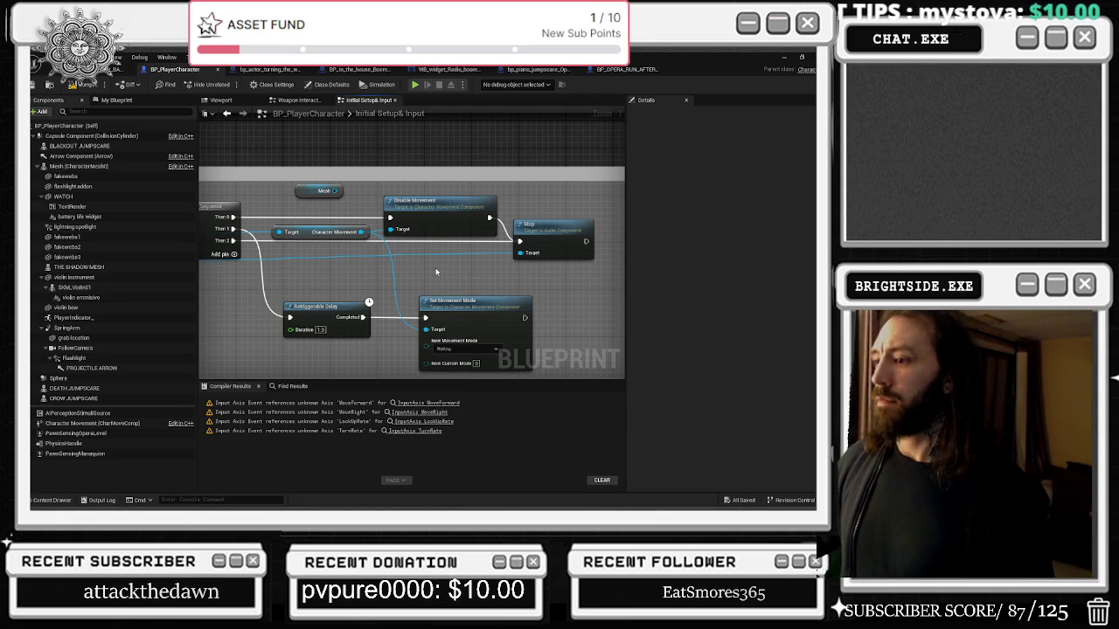
pyautogui.moveTo(311, 229); pyautogui.dragTo(371, 249)
pyautogui.click(371, 247)
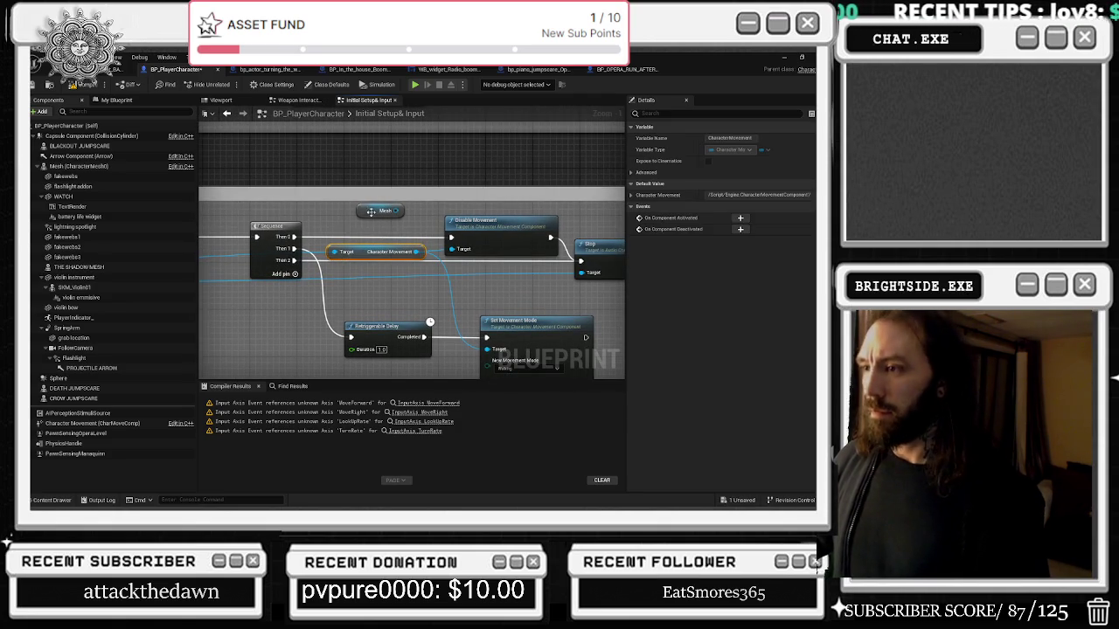
pyautogui.click(371, 213)
pyautogui.click(414, 235)
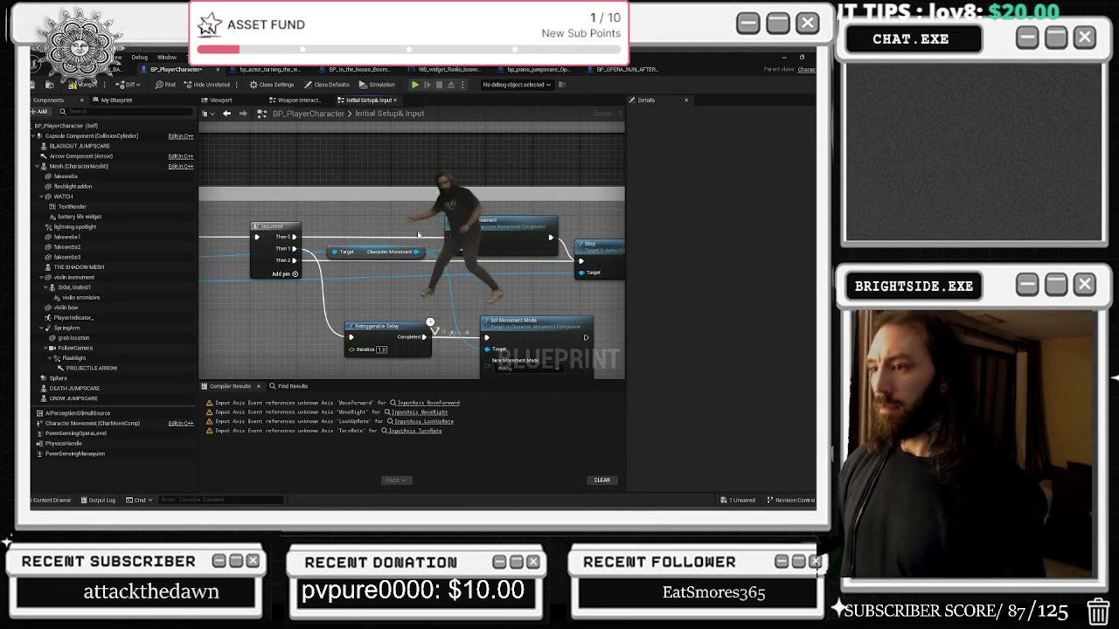
pyautogui.moveTo(414, 234); pyautogui.dragTo(296, 221)
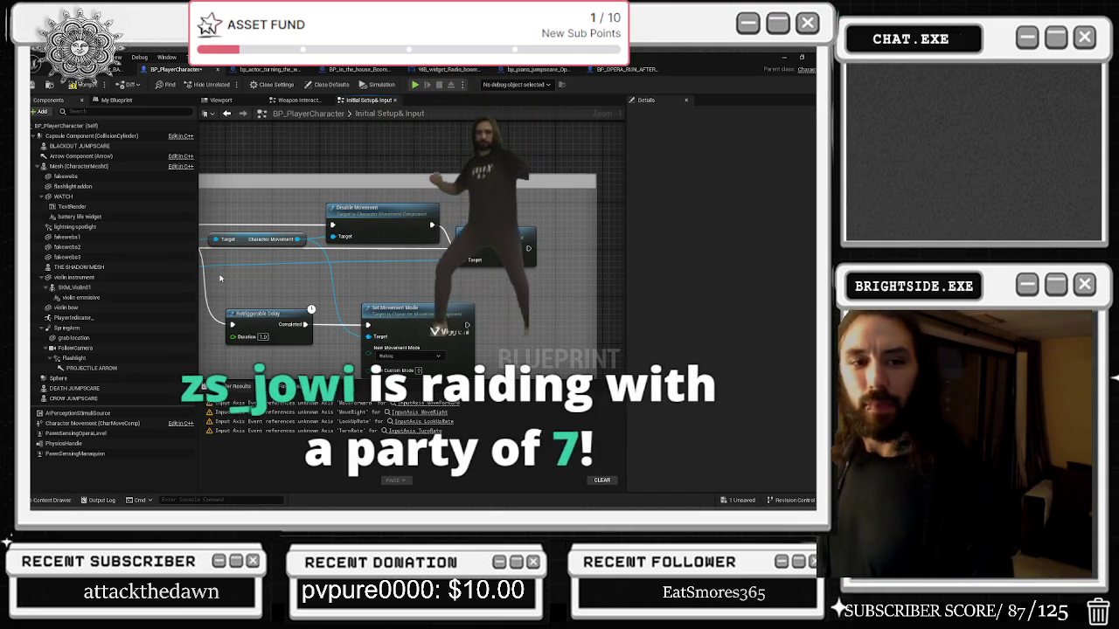
pyautogui.moveTo(443, 312); pyautogui.dragTo(513, 312)
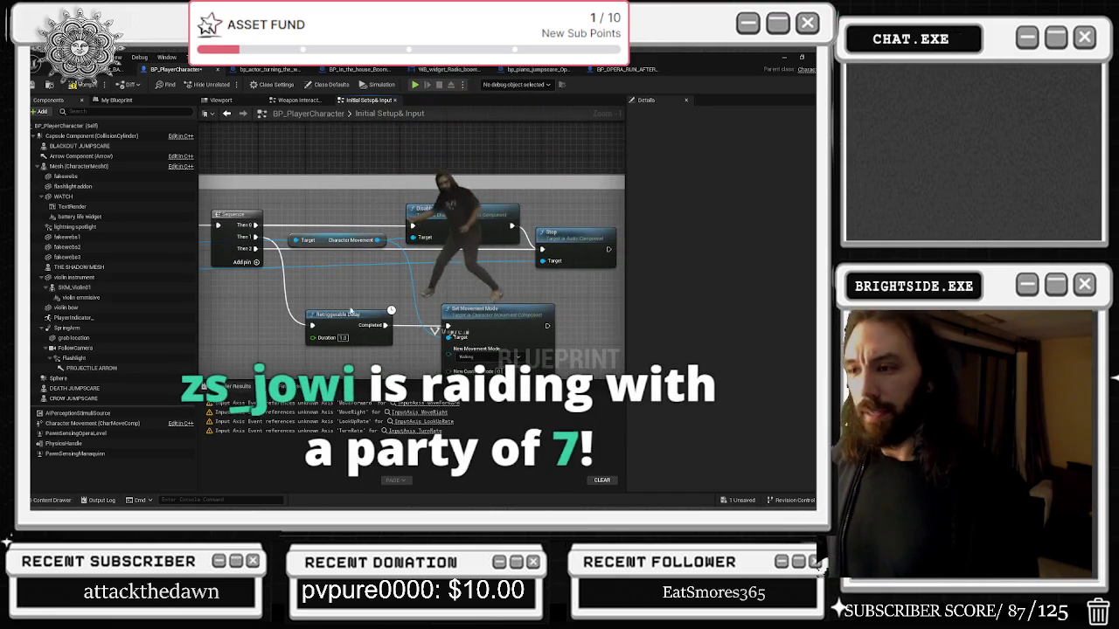
pyautogui.click(513, 312)
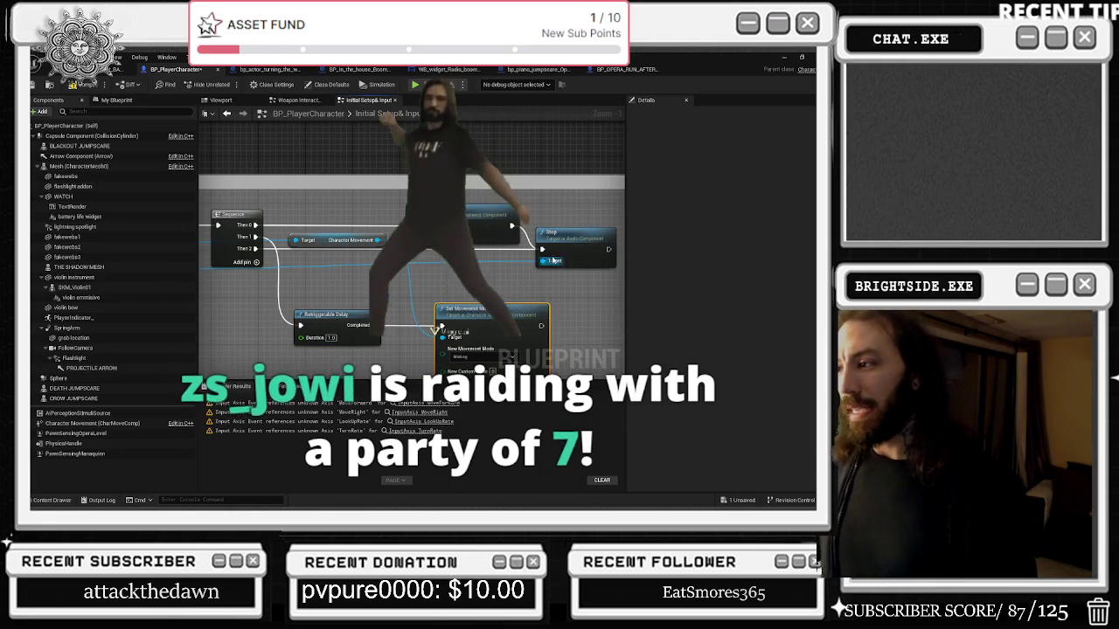
pyautogui.click(324, 237)
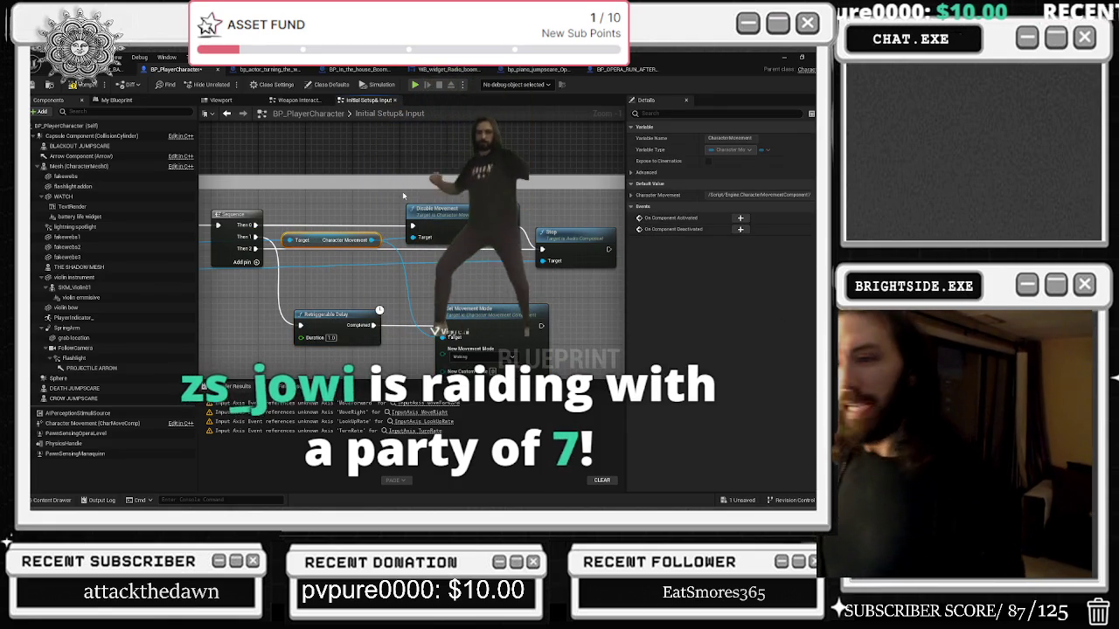
pyautogui.hscroll(-10, 489, 234)
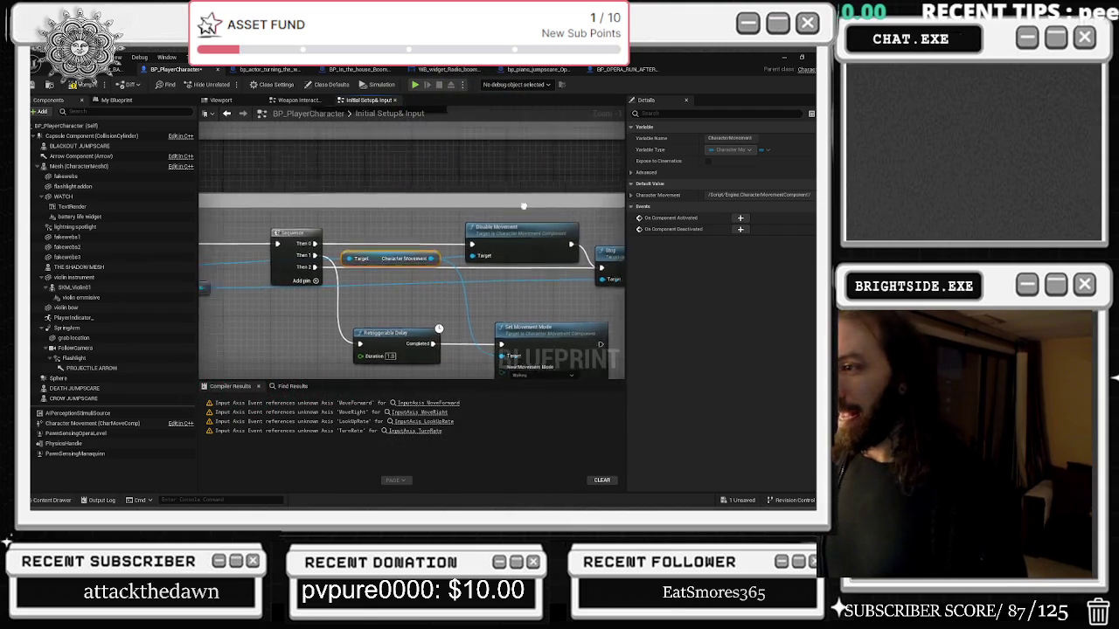
pyautogui.moveTo(447, 241)
pyautogui.mouseDown()
pyautogui.moveTo(494, 244)
pyautogui.moveTo(76, 216)
pyautogui.mouseUp()
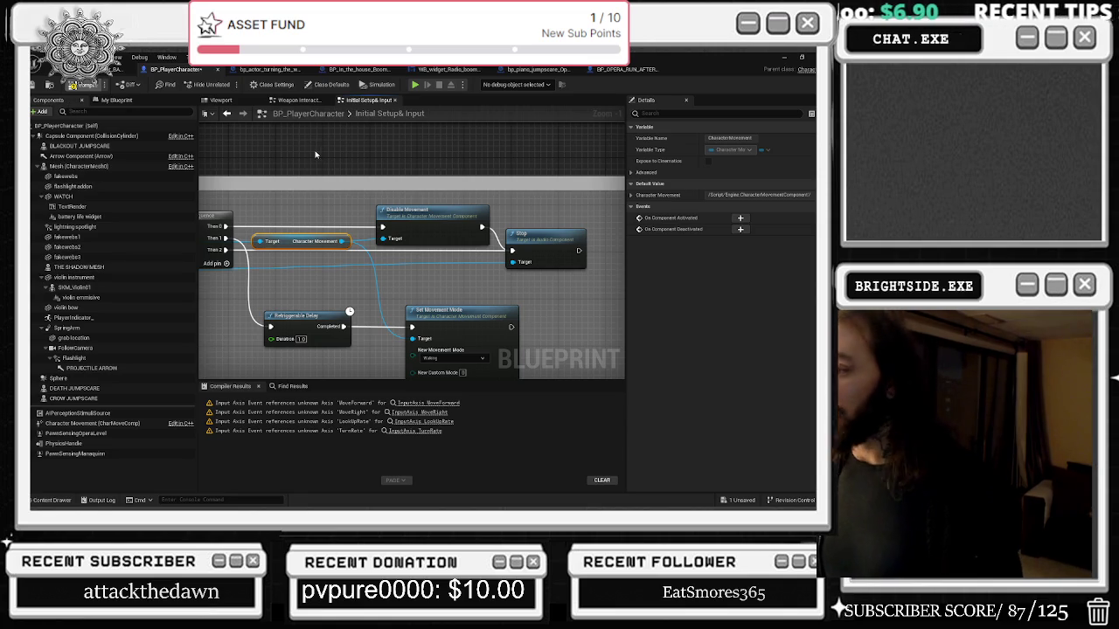
pyautogui.hotkey('alt', 'Tab')
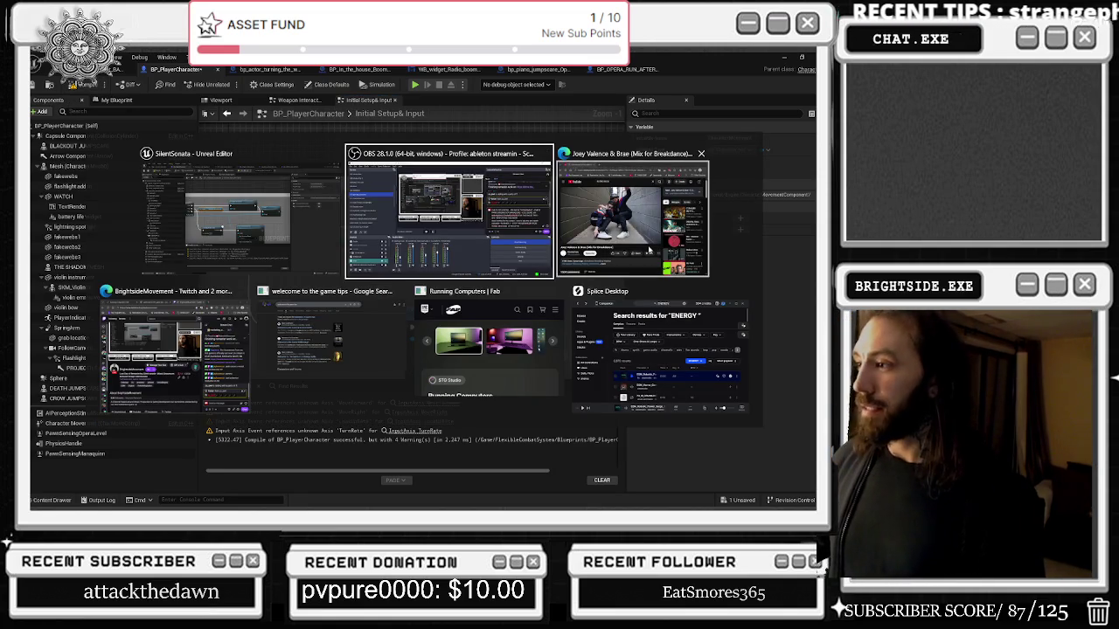
pyautogui.press('Escape')
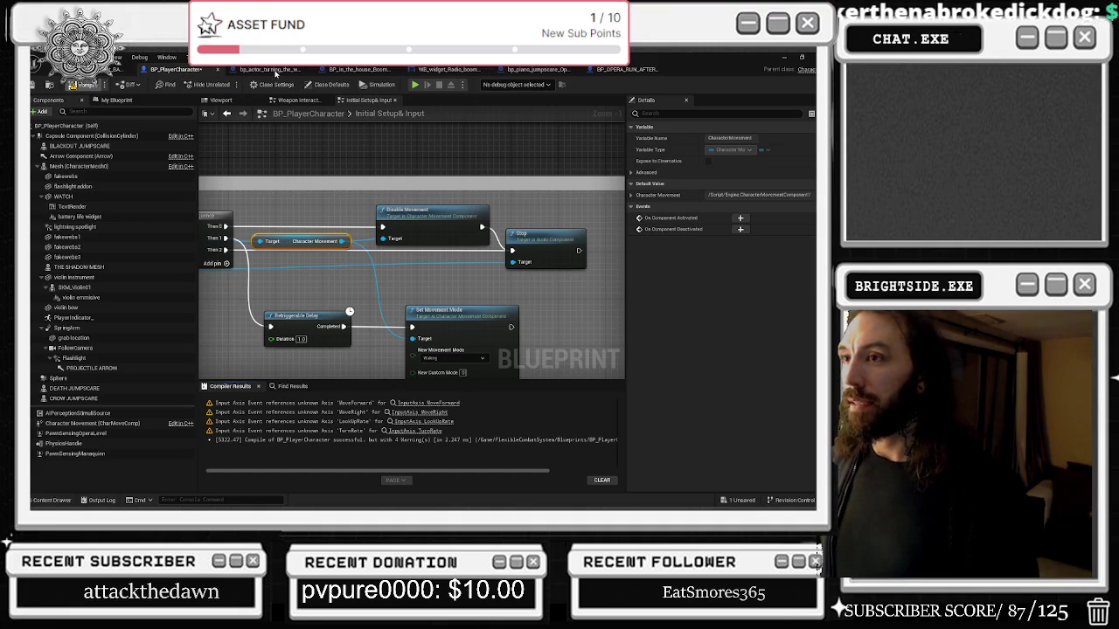
# Browse the wheel puzzle's Event Graph and Checkcode graph, then select the centre box in its viewport.
pyautogui.click(275, 71)
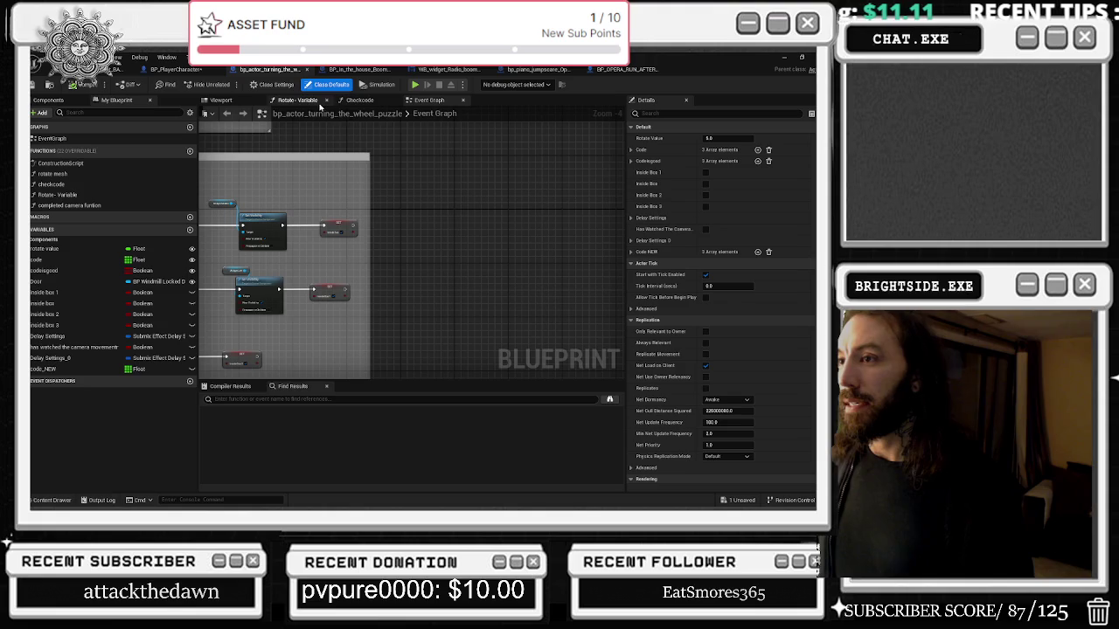
pyautogui.click(376, 102)
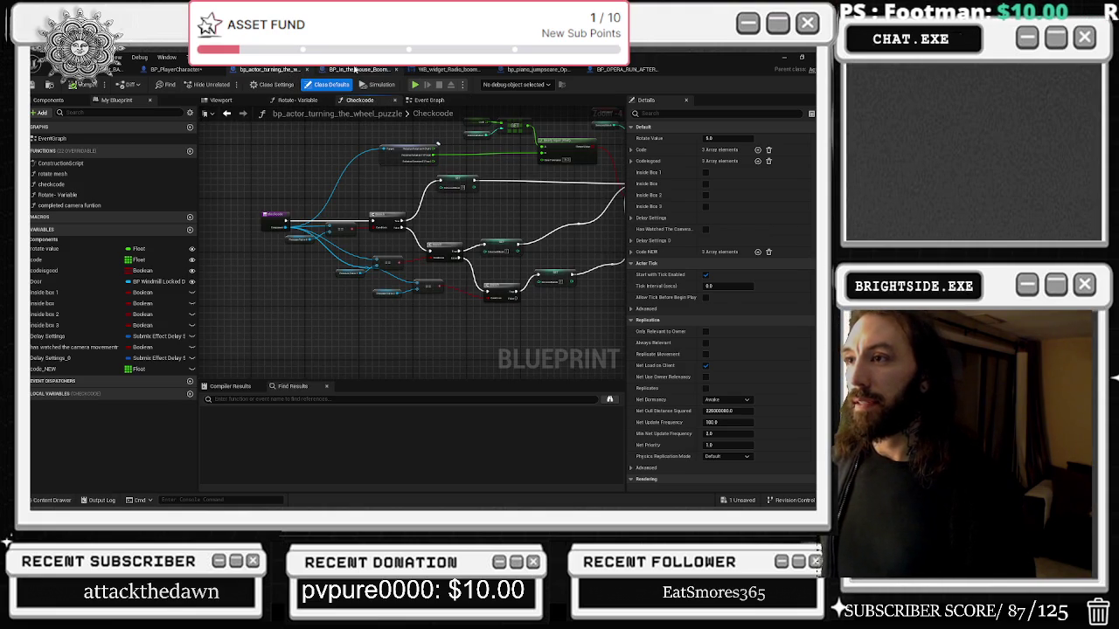
pyautogui.click(355, 70)
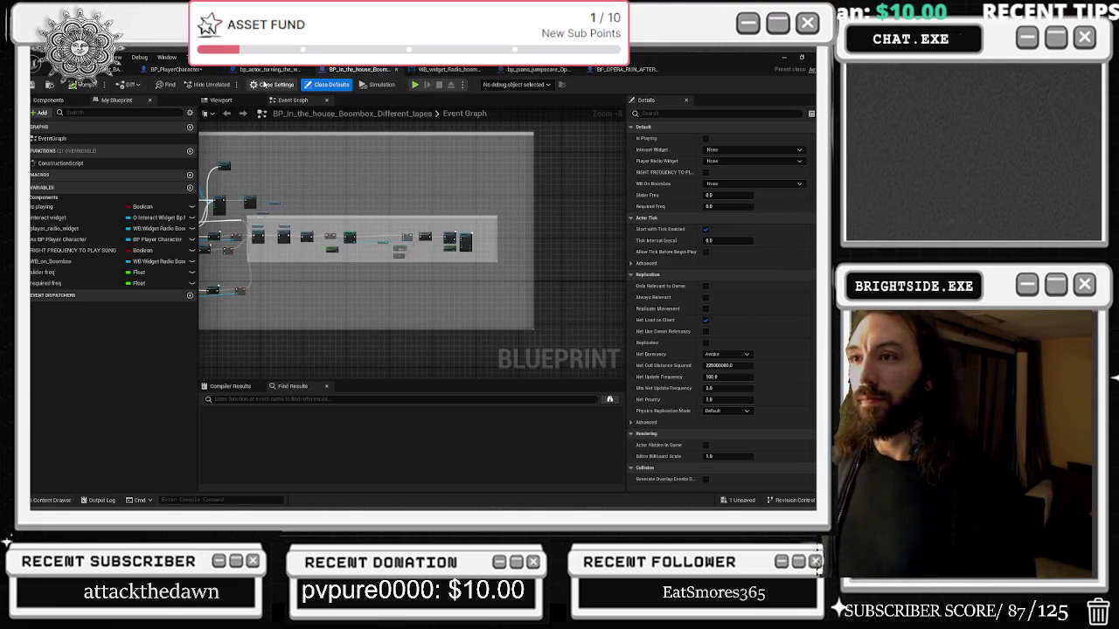
pyautogui.click(269, 70)
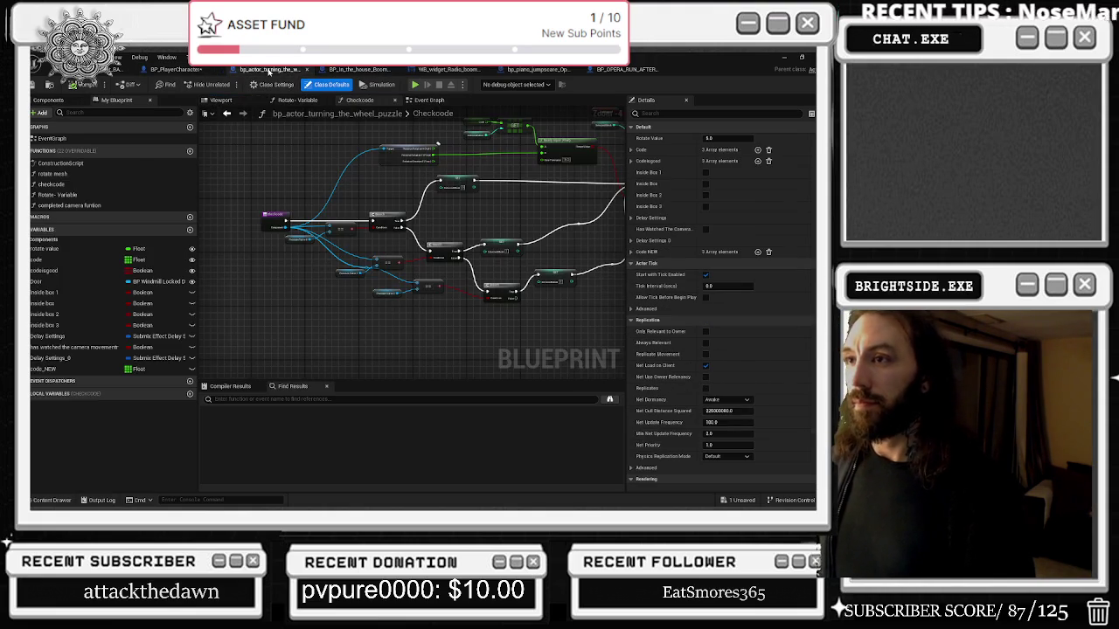
pyautogui.click(223, 101)
pyautogui.click(374, 169)
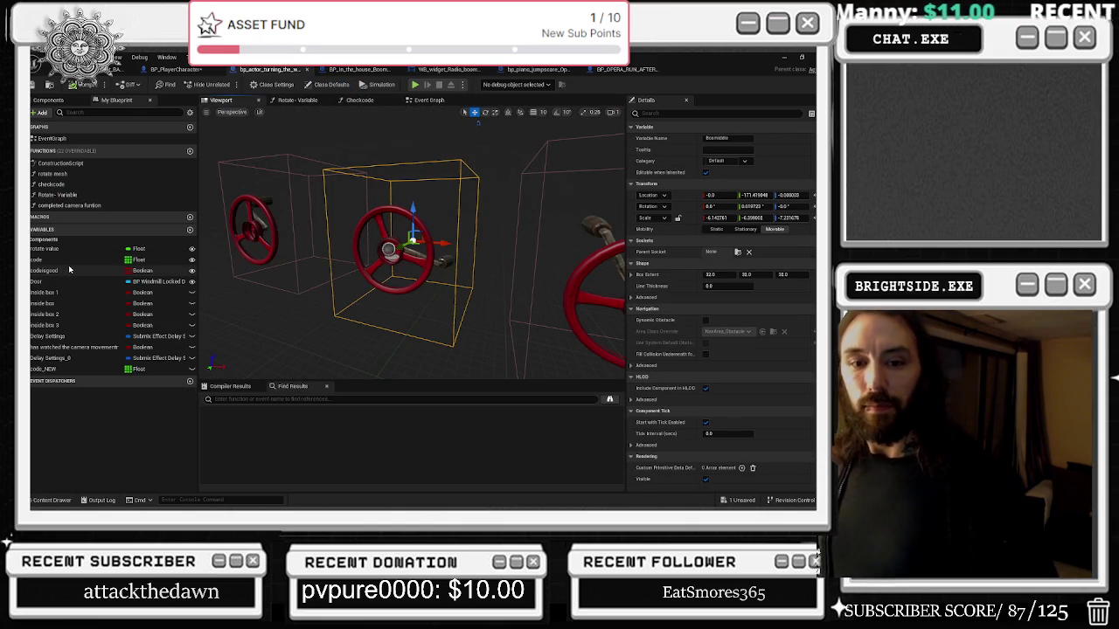
# Orbit and shift the viewport to frame all three red valve wheels and their crank handles.
pyautogui.moveTo(492, 280); pyautogui.dragTo(280, 325)
pyautogui.moveTo(498, 212); pyautogui.dragTo(498, 212)
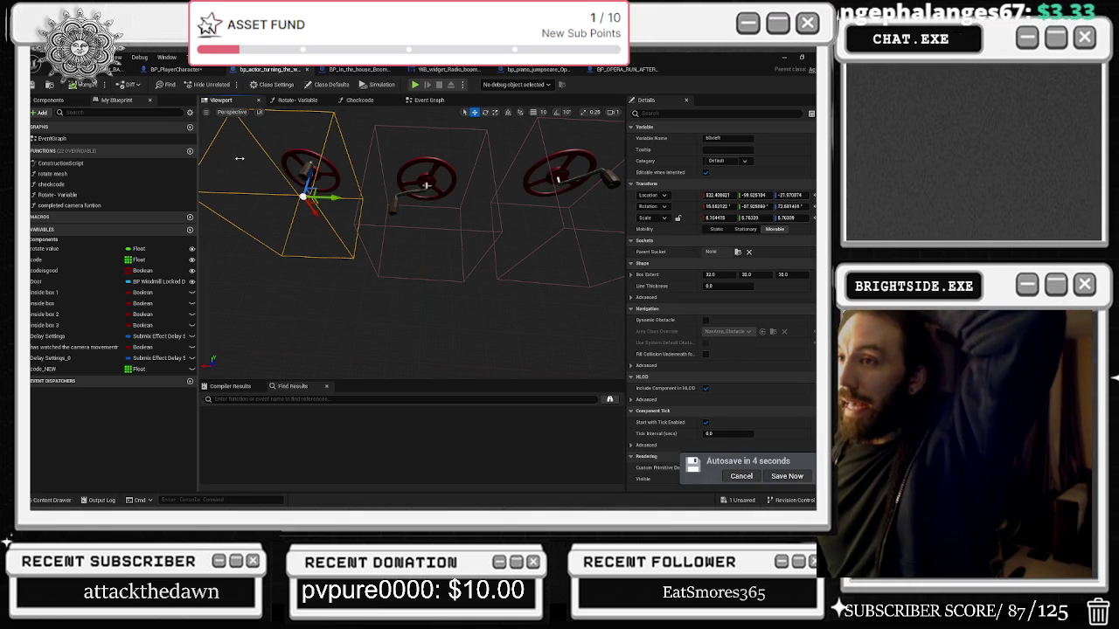
# Bring up the BP_In_the_house_Boombox_Different_tapes Event Graph and save the unsaved BP_PlayerCharacter asset.
pyautogui.click(307, 102)
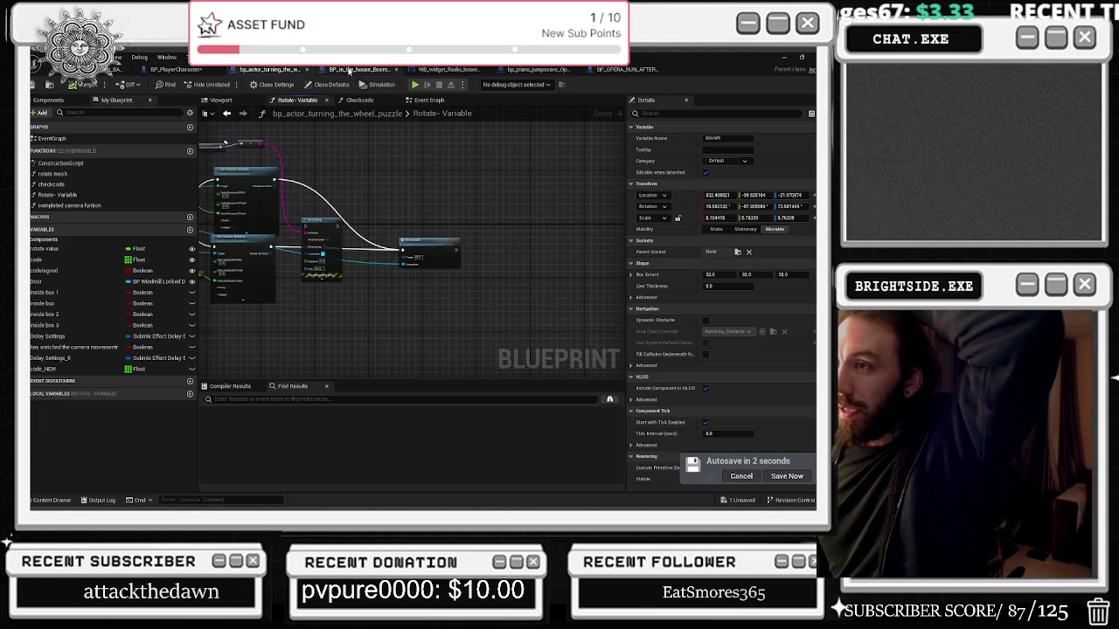
pyautogui.click(359, 70)
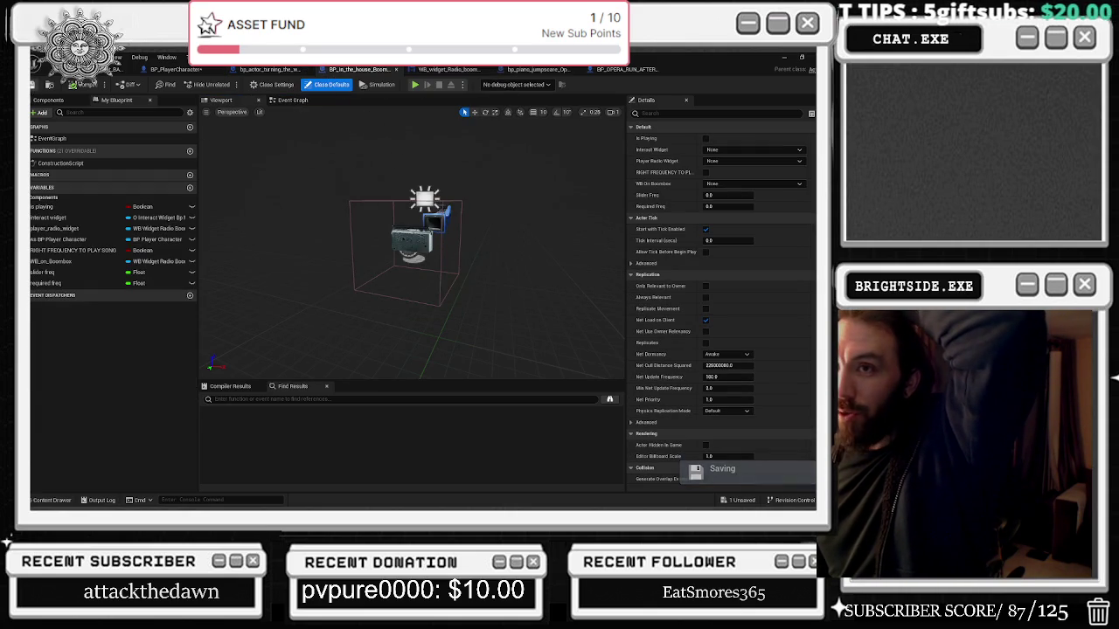
pyautogui.click(289, 100)
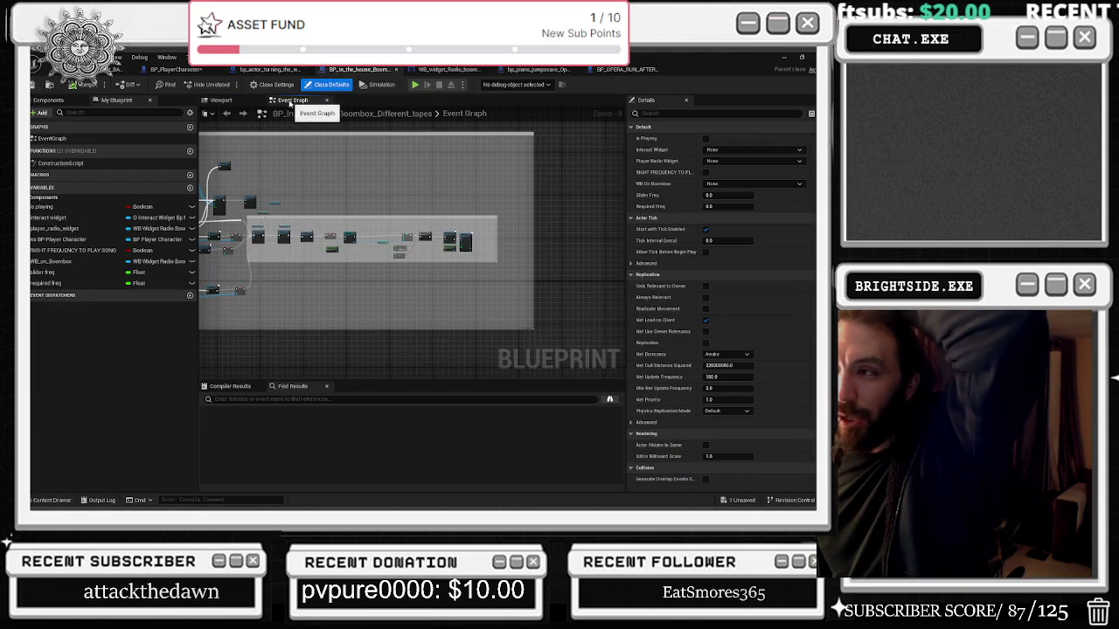
pyautogui.click(741, 500)
pyautogui.click(496, 406)
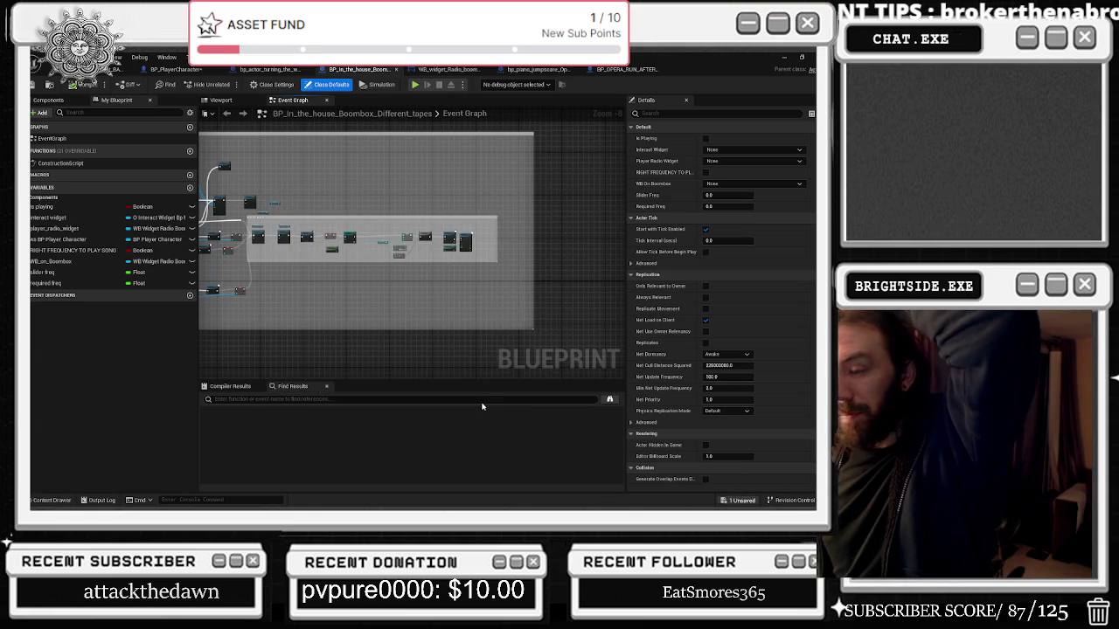
# Pan through the boombox graph to the cassette variable, Cache Achievements and Write Achievement Progress nodes.
pyautogui.scroll(5, 335, 250)
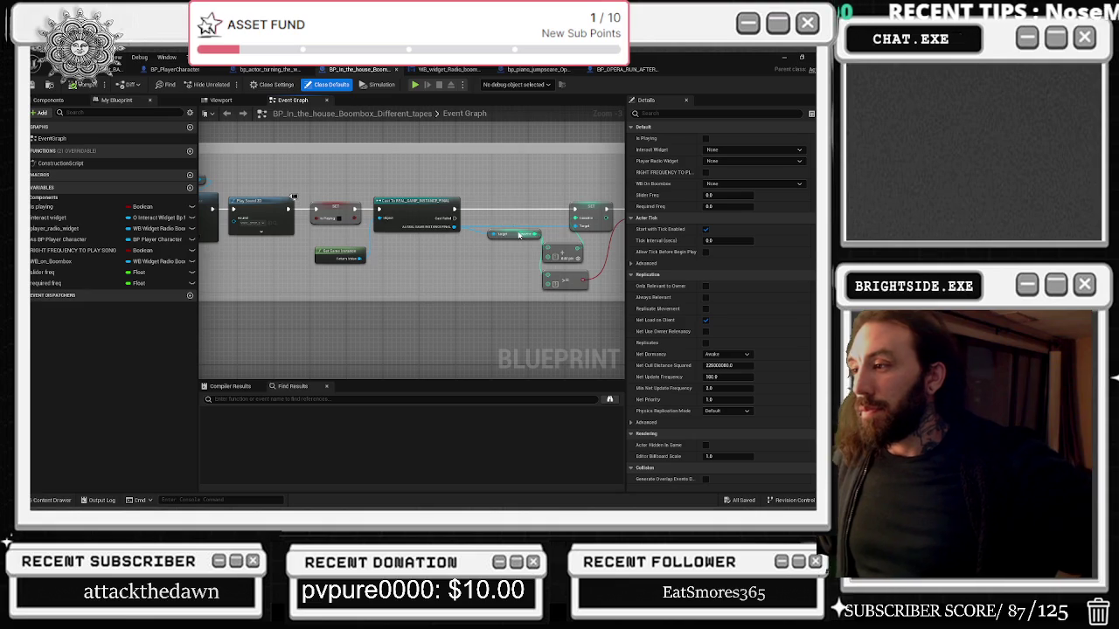
pyautogui.moveTo(520, 237)
pyautogui.mouseDown()
pyautogui.moveTo(341, 229)
pyautogui.moveTo(368, 280)
pyautogui.mouseUp()
pyautogui.click(284, 230)
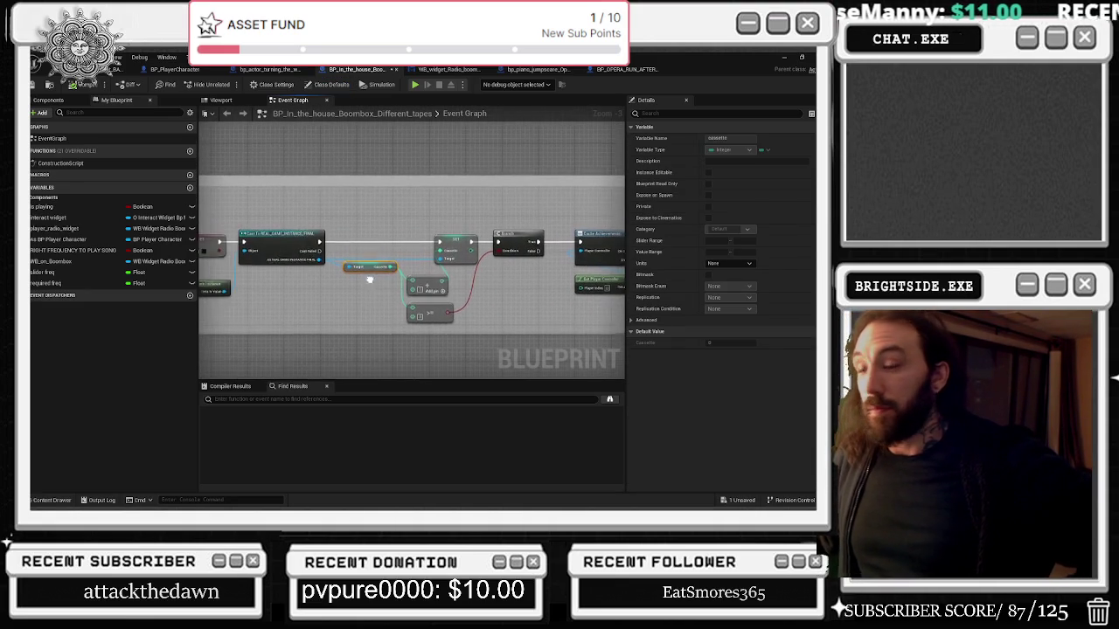
pyautogui.moveTo(611, 263)
pyautogui.mouseDown()
pyautogui.moveTo(428, 258)
pyautogui.moveTo(349, 273)
pyautogui.mouseUp()
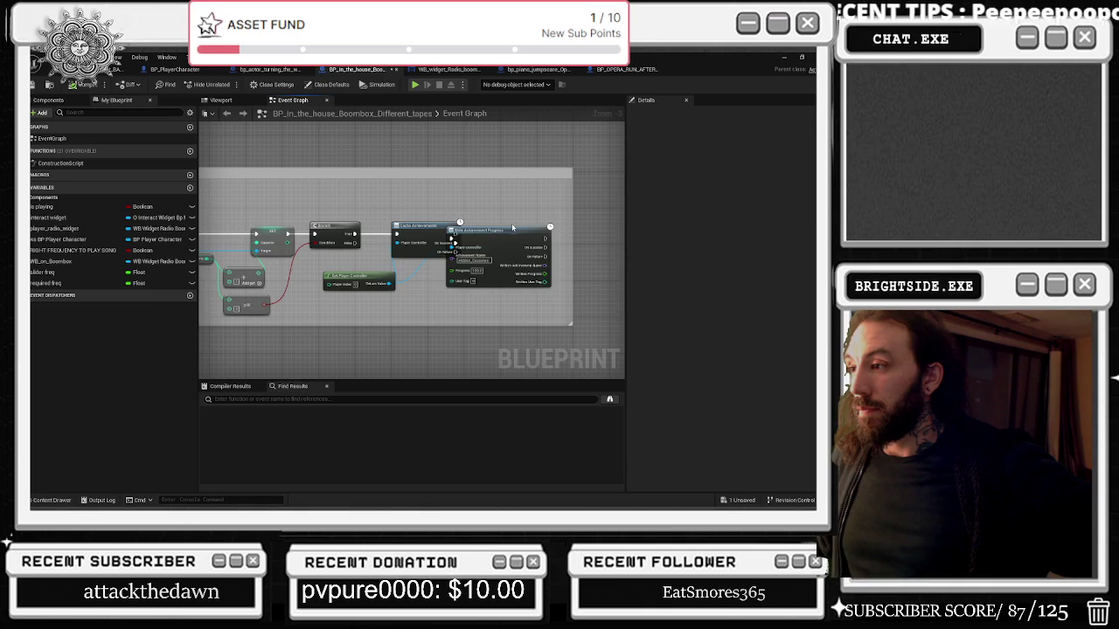
pyautogui.moveTo(517, 227)
pyautogui.mouseDown()
pyautogui.moveTo(561, 232)
pyautogui.moveTo(485, 229)
pyautogui.mouseUp()
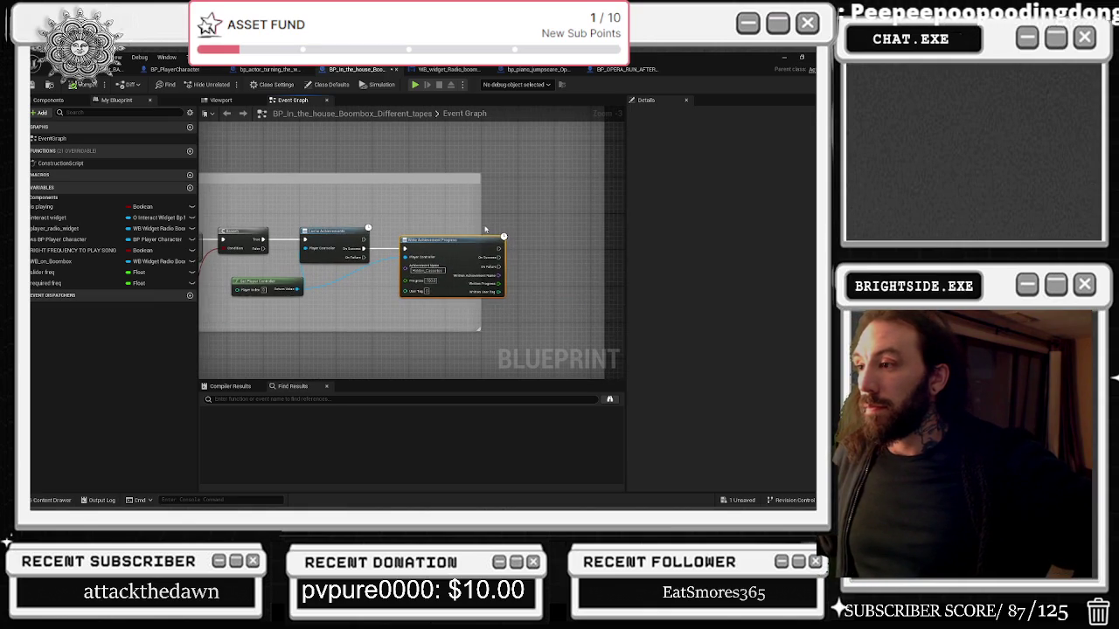
pyautogui.scroll(-4, 489, 231)
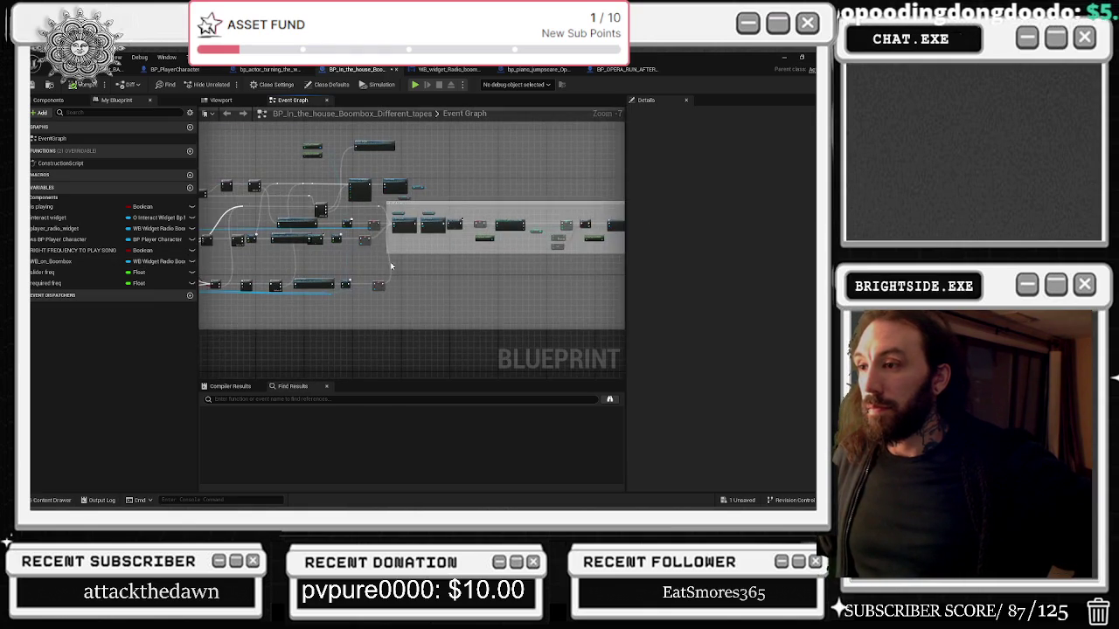
pyautogui.scroll(4, 358, 265)
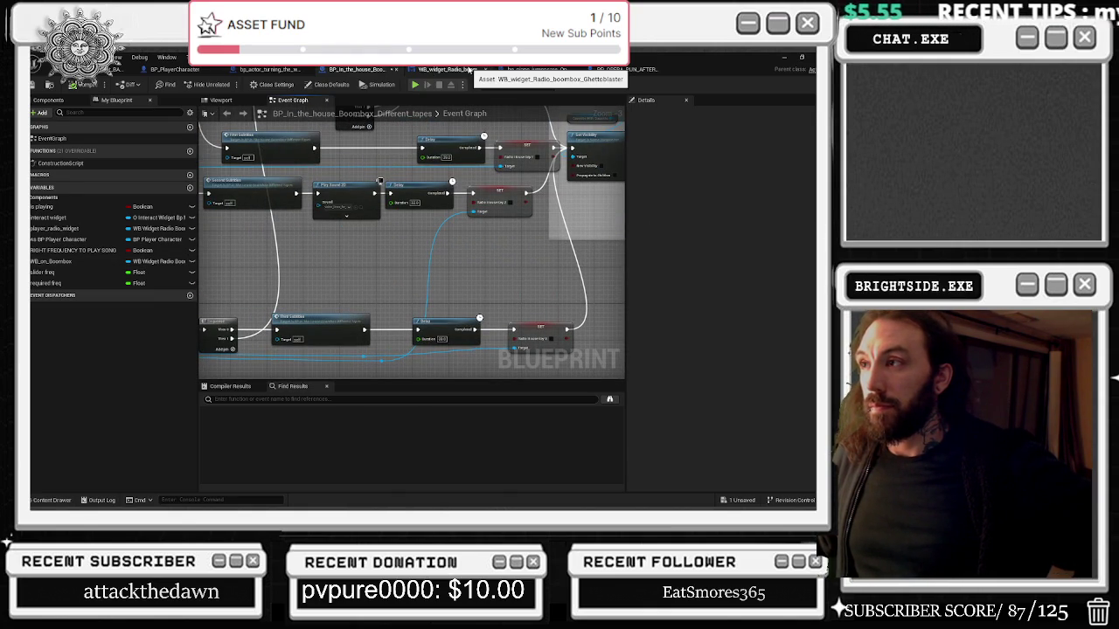
# View the WB_widget_Radio design, bp_piano_jumpscare_Opera graph and viewport, and the BP_OPERA_RUN_AFTER boss in 3D.
pyautogui.click(446, 70)
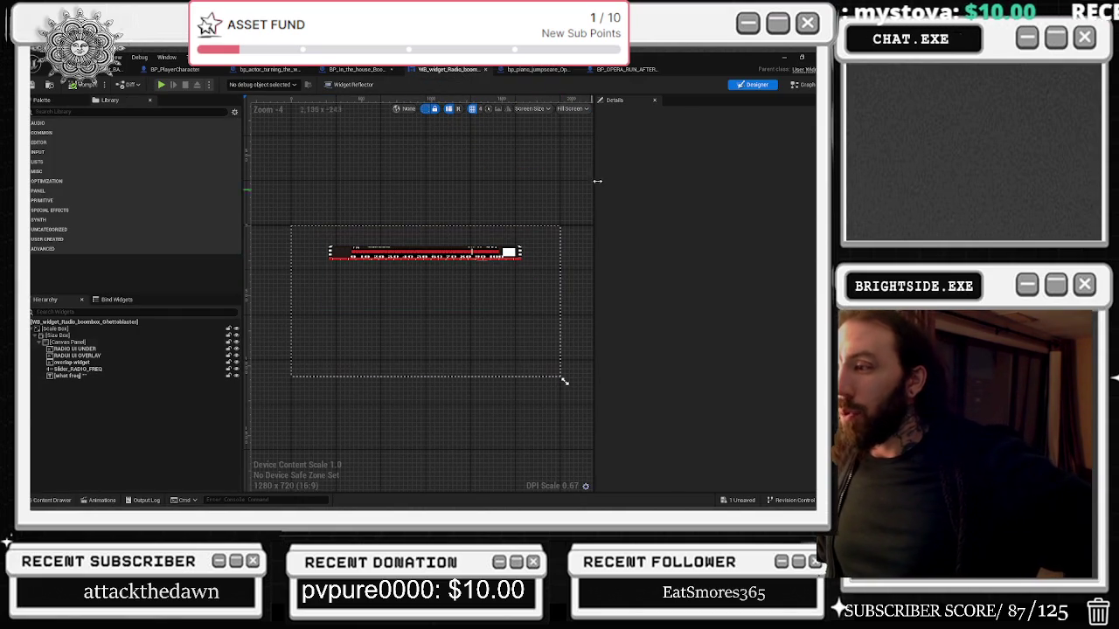
pyautogui.click(542, 70)
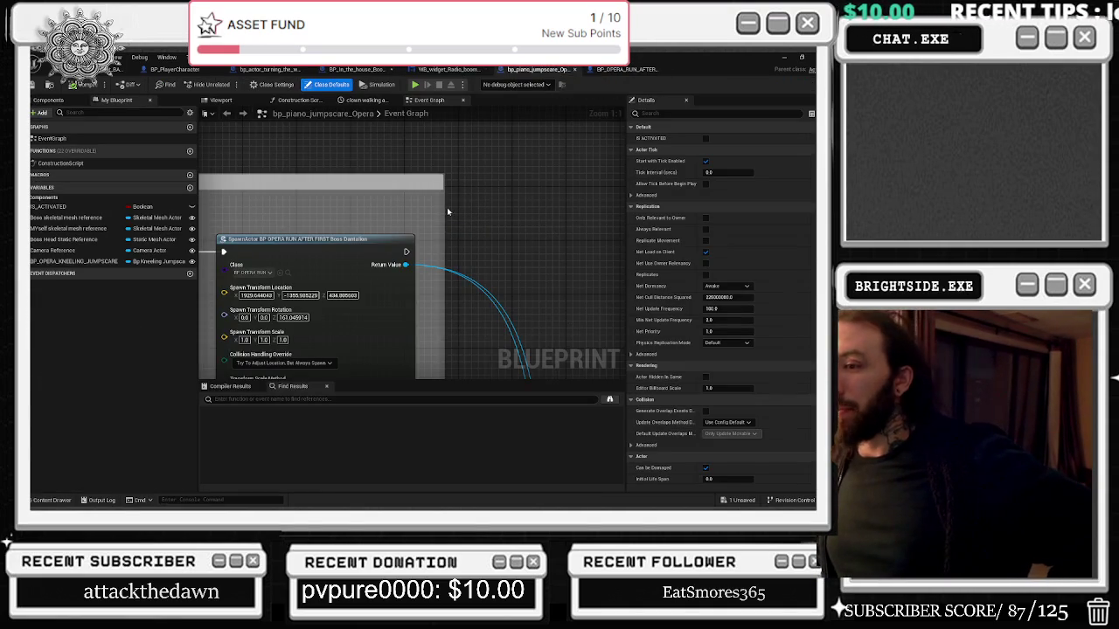
pyautogui.scroll(-5, 449, 208)
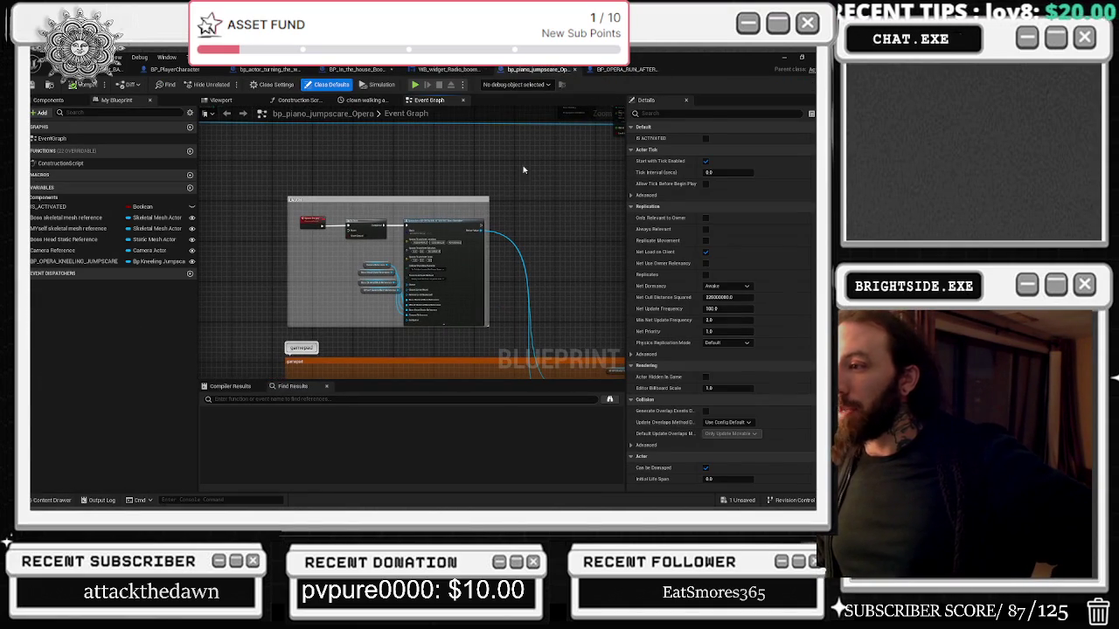
pyautogui.click(228, 100)
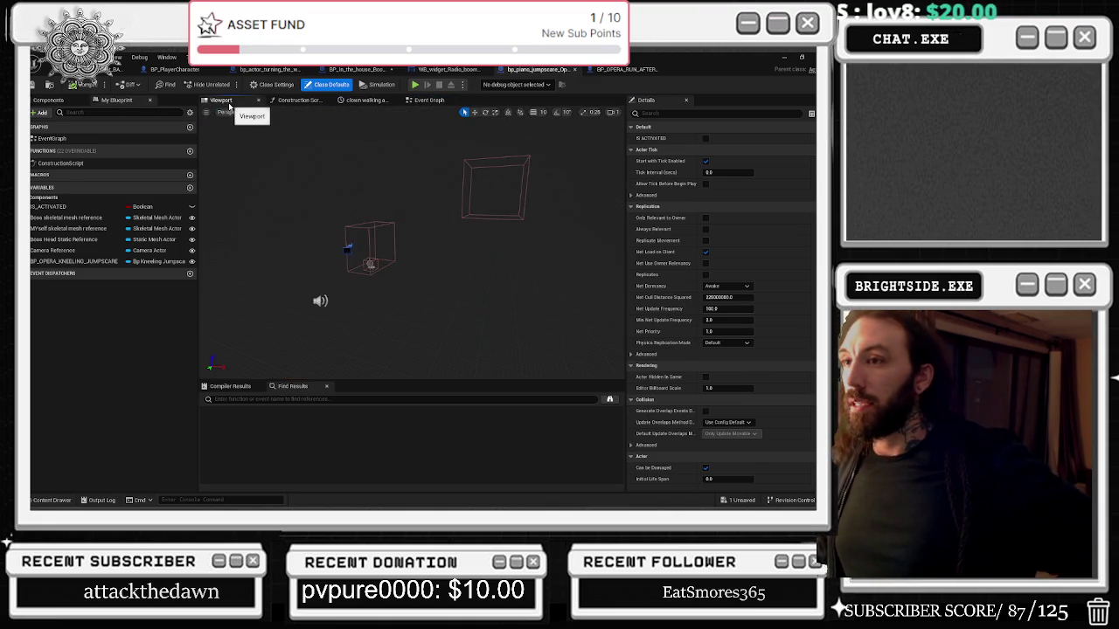
pyautogui.click(622, 69)
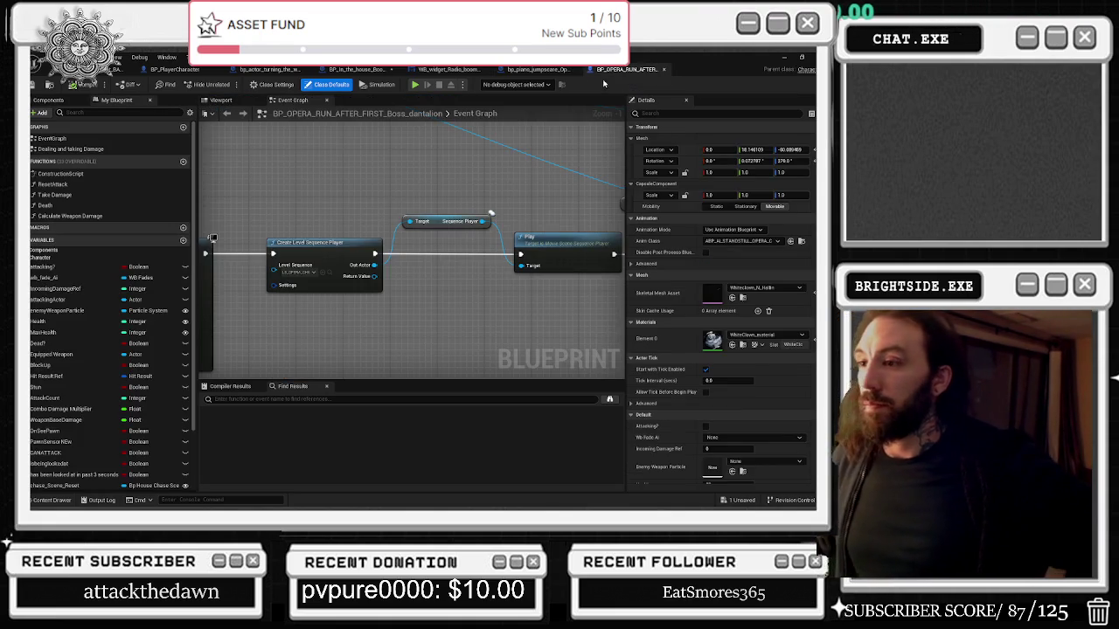
pyautogui.click(225, 103)
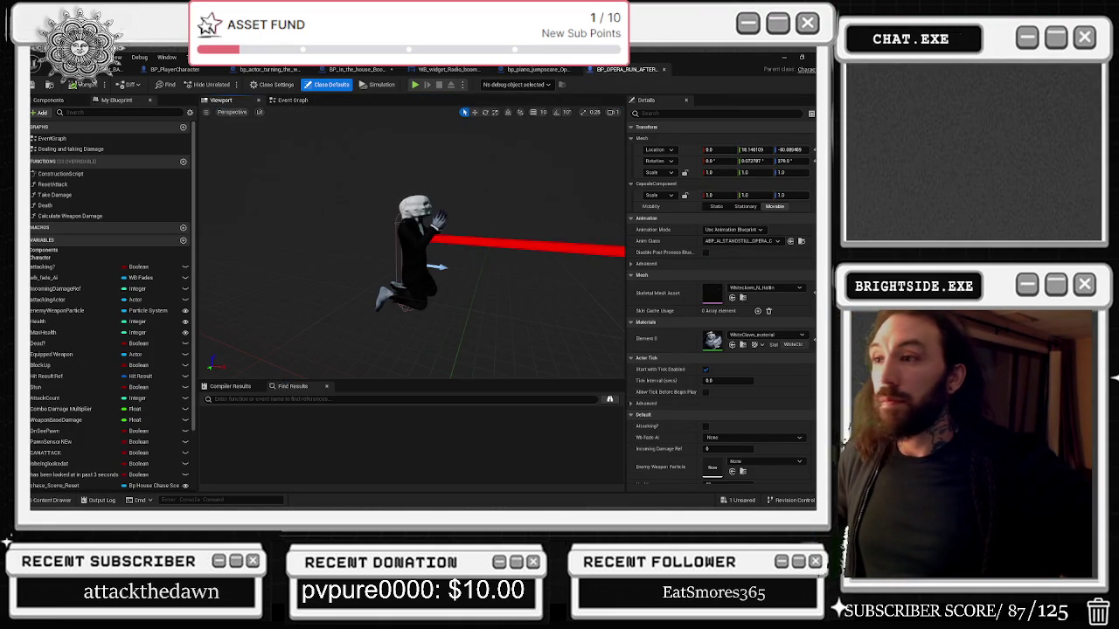
# Step back through the piano, radio, boombox and wheel puzzle tabs to the SilentSonata level view.
pyautogui.click(531, 70)
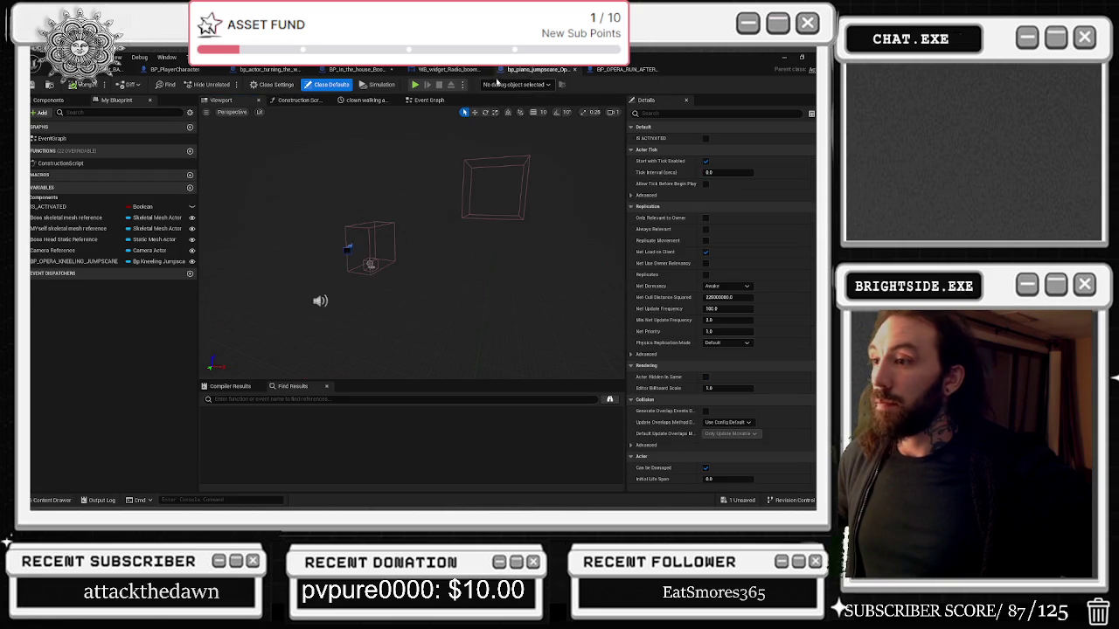
pyautogui.click(449, 70)
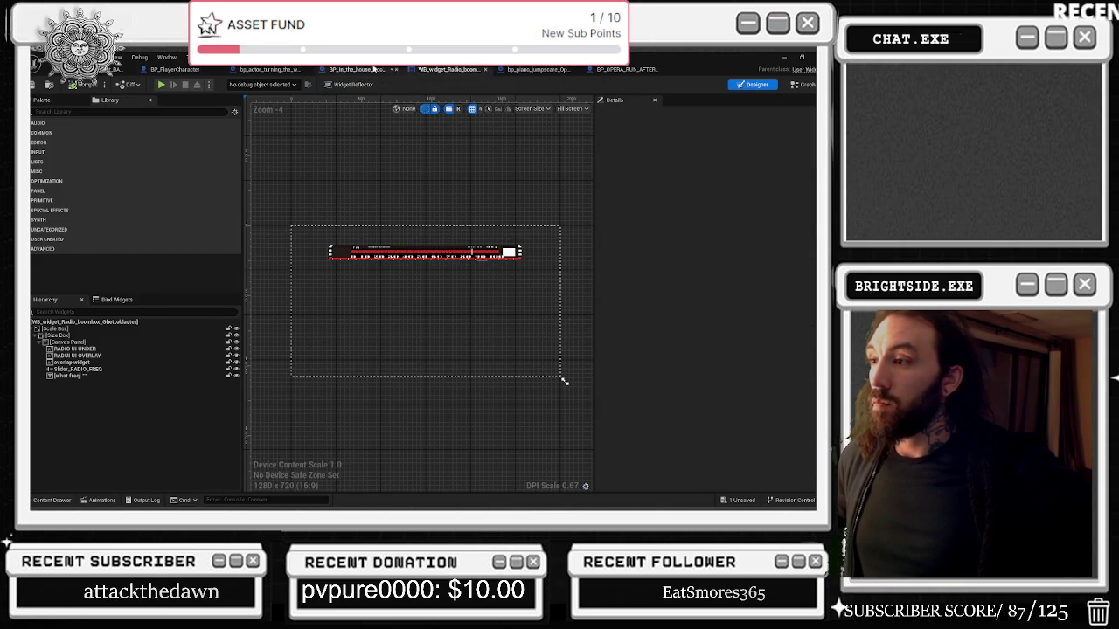
pyautogui.click(350, 69)
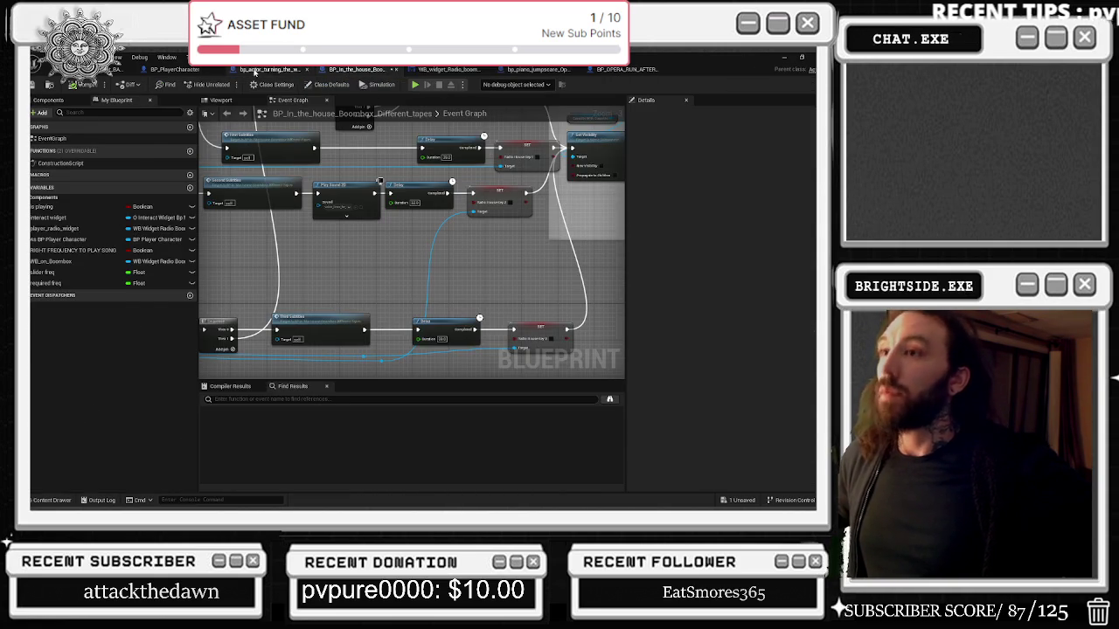
pyautogui.click(255, 69)
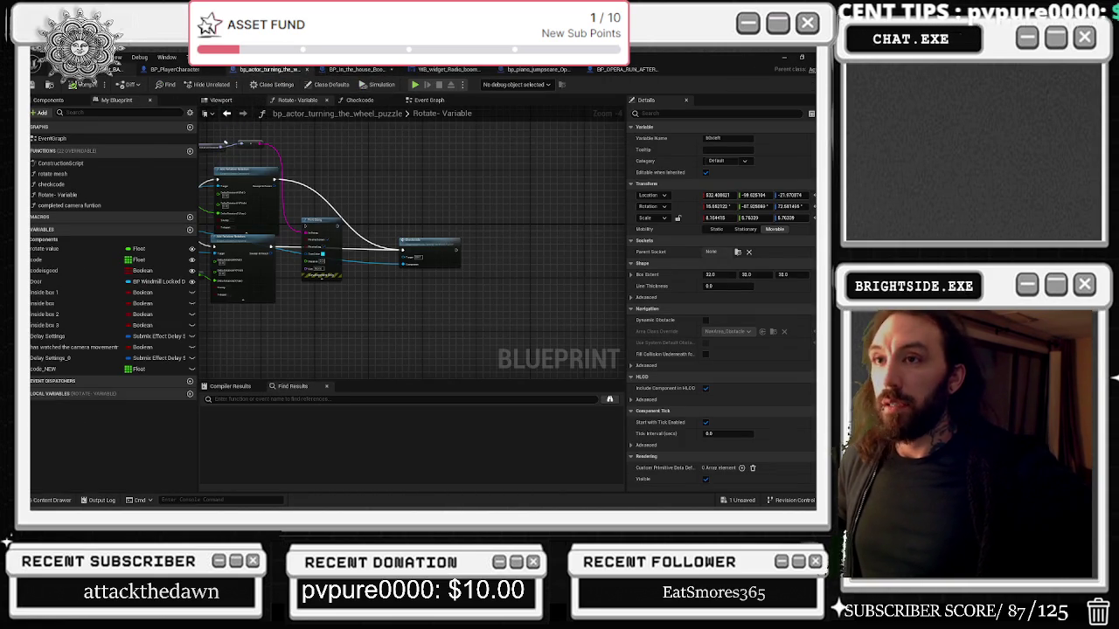
pyautogui.click(96, 70)
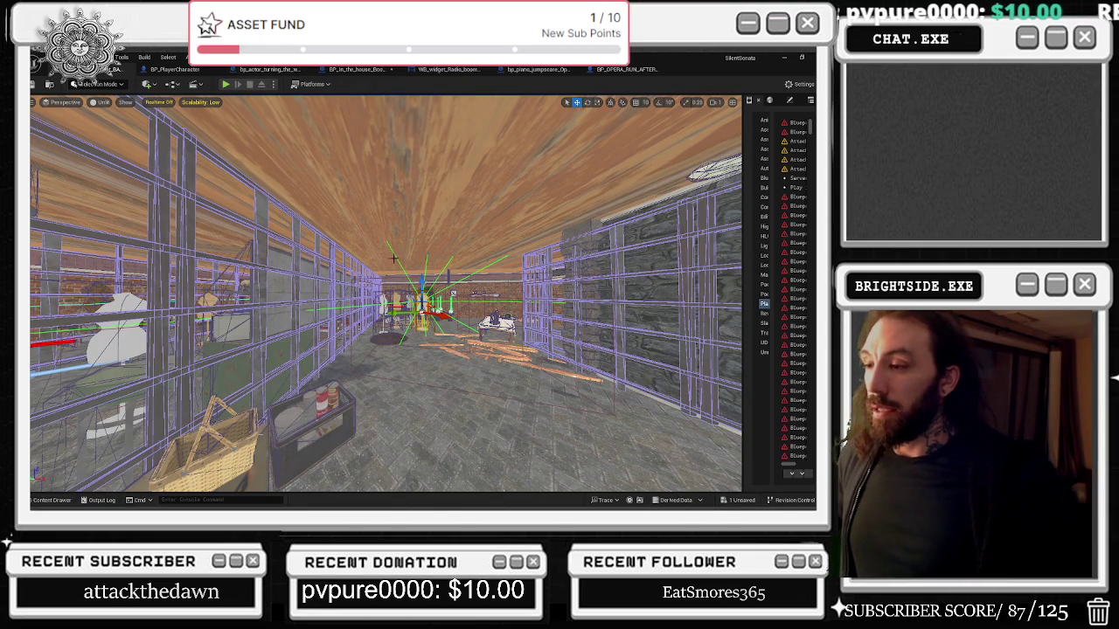
# Focus on the hallway actor, re-enable Realtime, fly down the room, then go to BP_PlayerCharacter.
pyautogui.press('f')
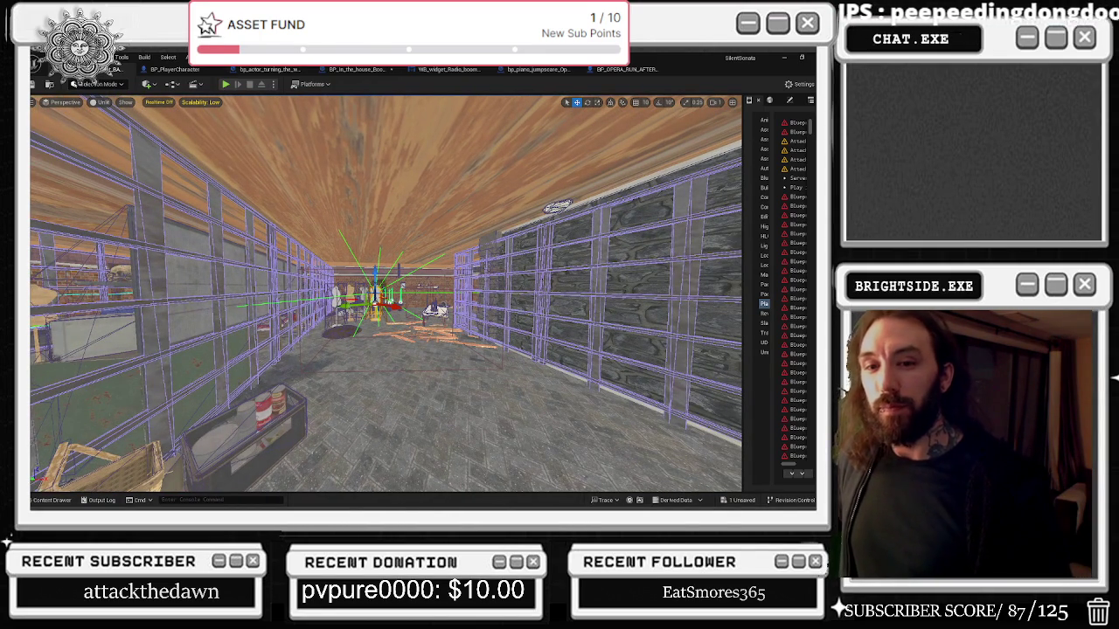
pyautogui.hotkey('ctrl', 'r')
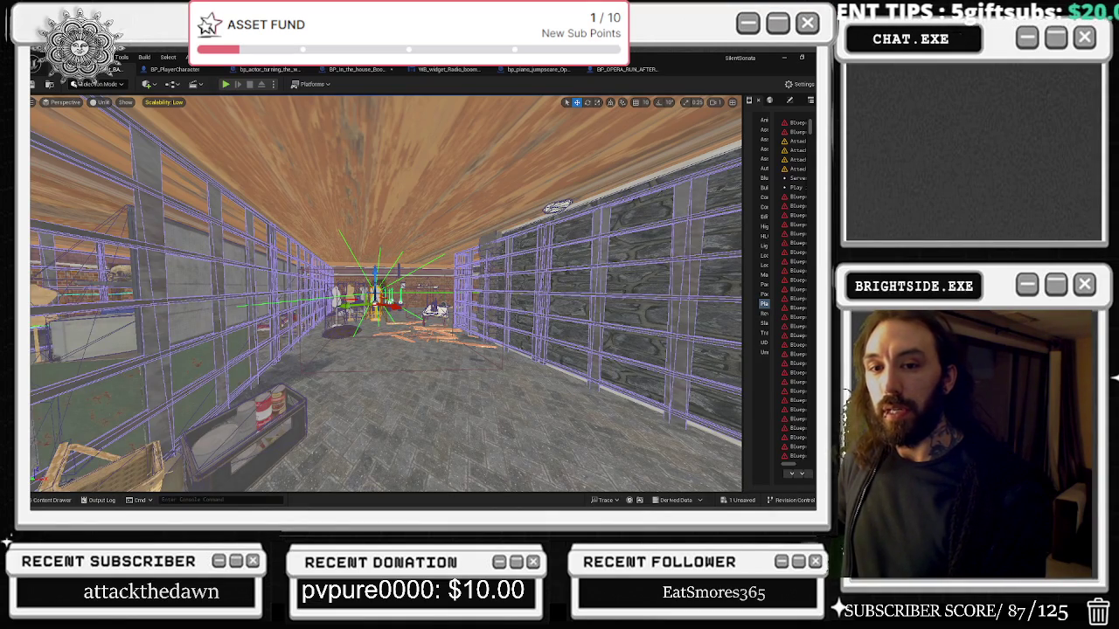
pyautogui.moveTo(385, 293)
pyautogui.mouseDown()
pyautogui.moveTo(380, 266)
pyautogui.moveTo(327, 254)
pyautogui.moveTo(411, 255)
pyautogui.mouseUp()
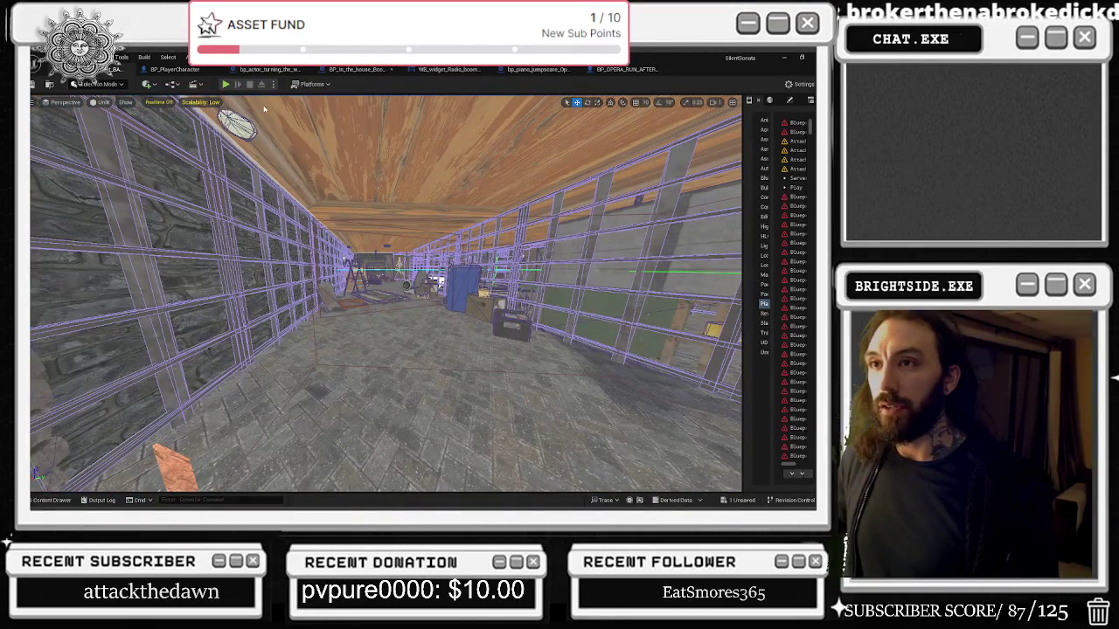
pyautogui.click(175, 69)
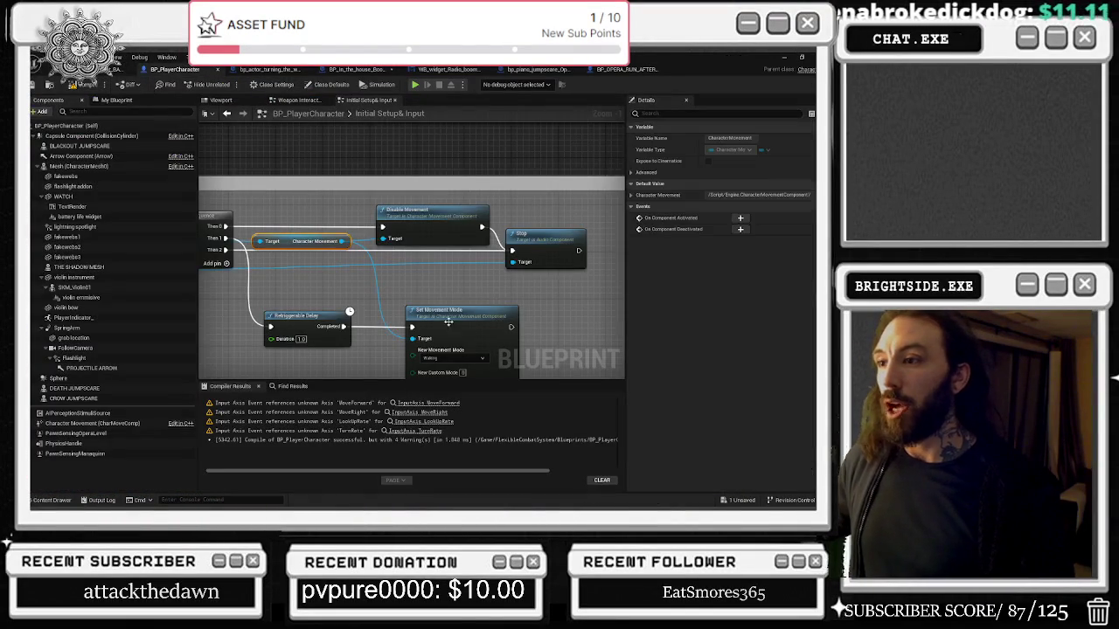
# In BP_PlayerCharacter's viewport, select the grab location component and centre the view on it.
pyautogui.click(218, 101)
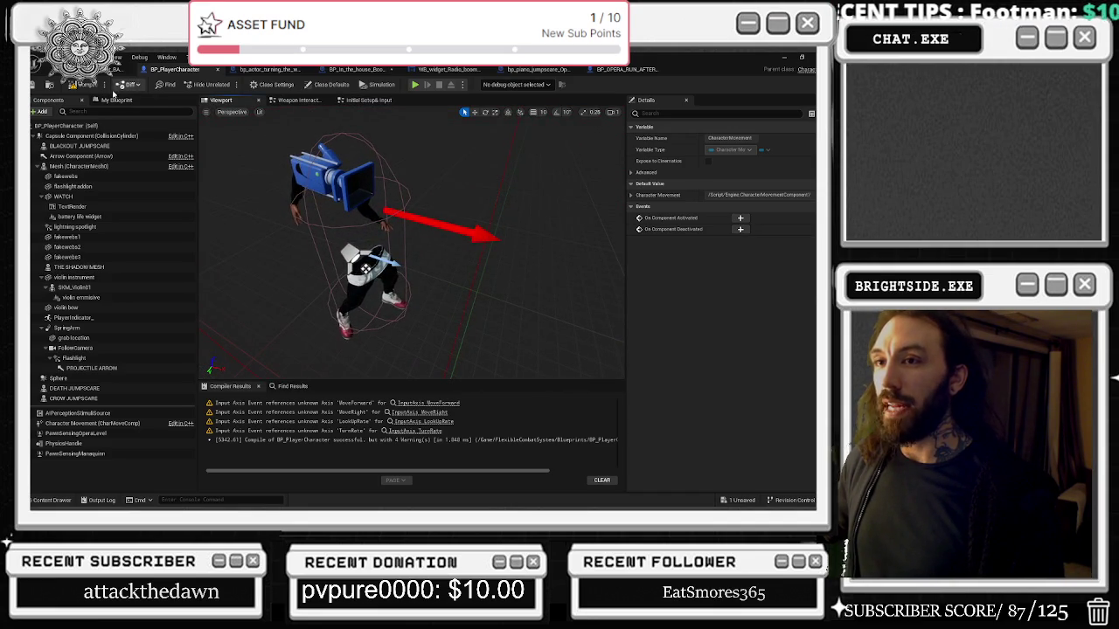
pyautogui.click(116, 100)
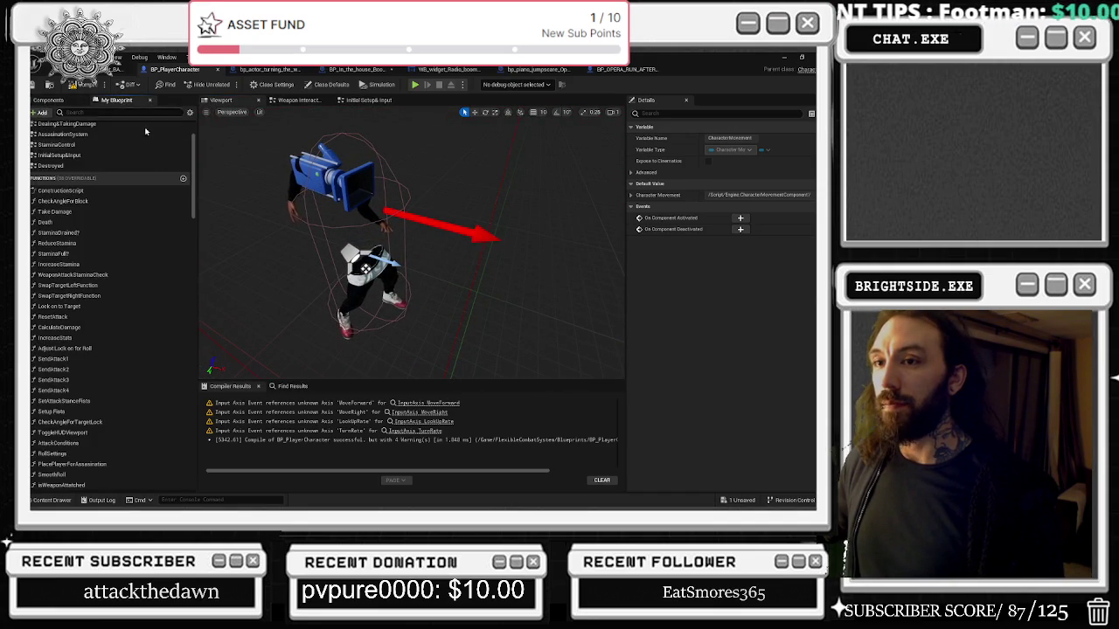
pyautogui.click(49, 99)
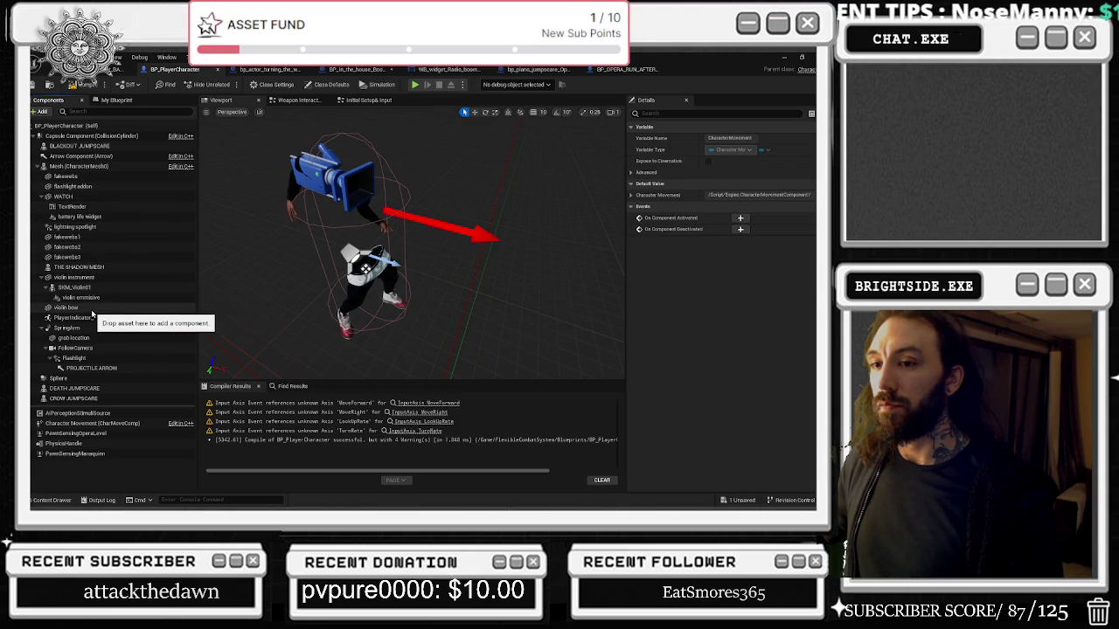
pyautogui.click(101, 338)
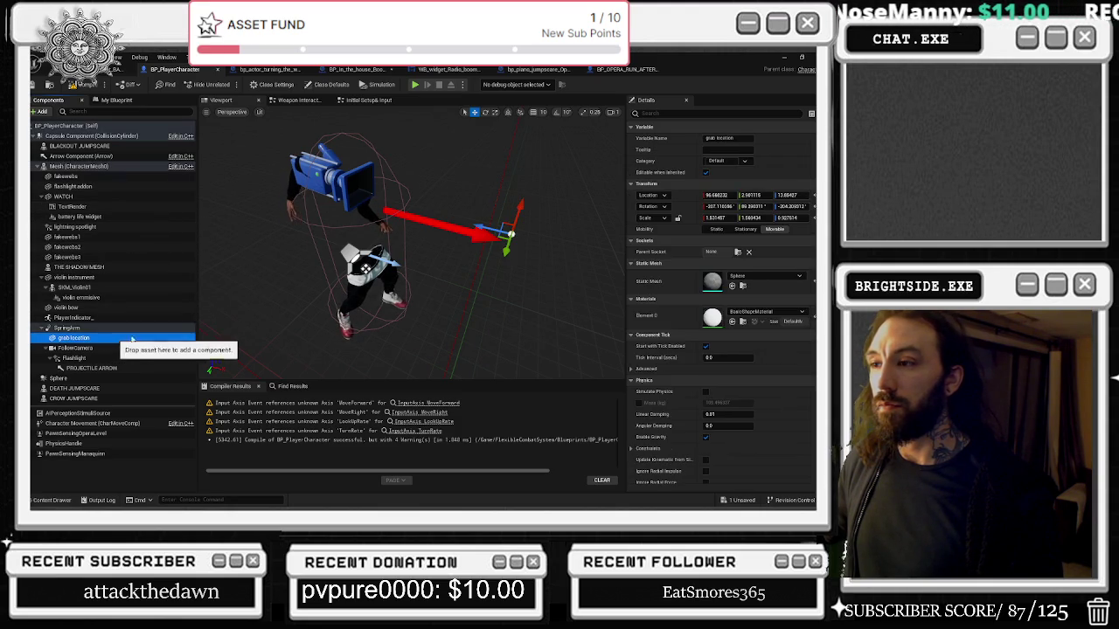
pyautogui.press('f')
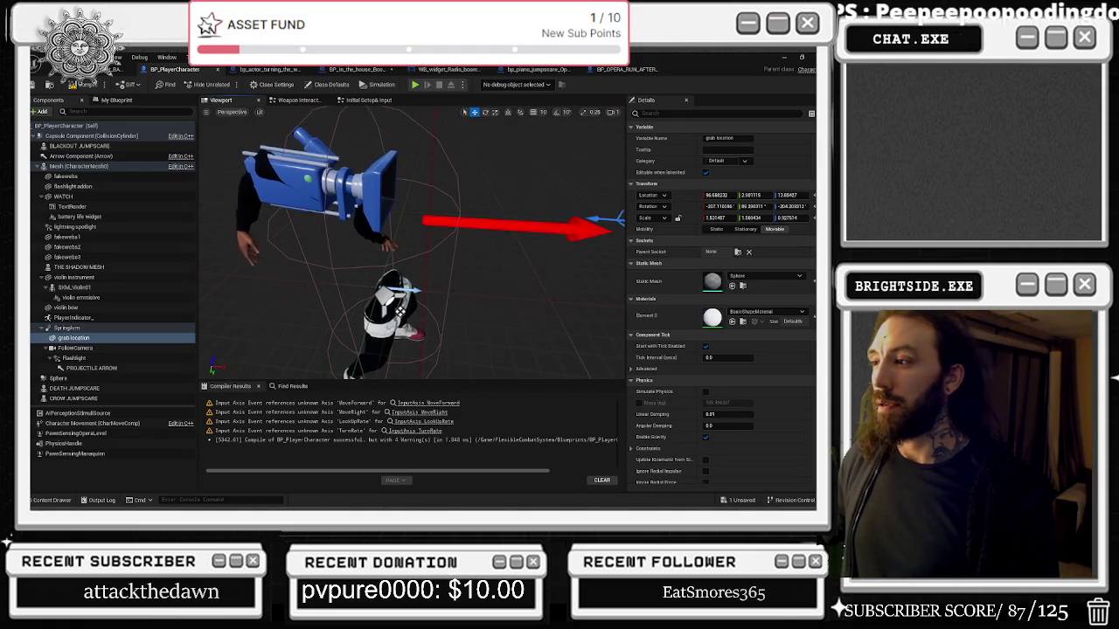
pyautogui.press('f')
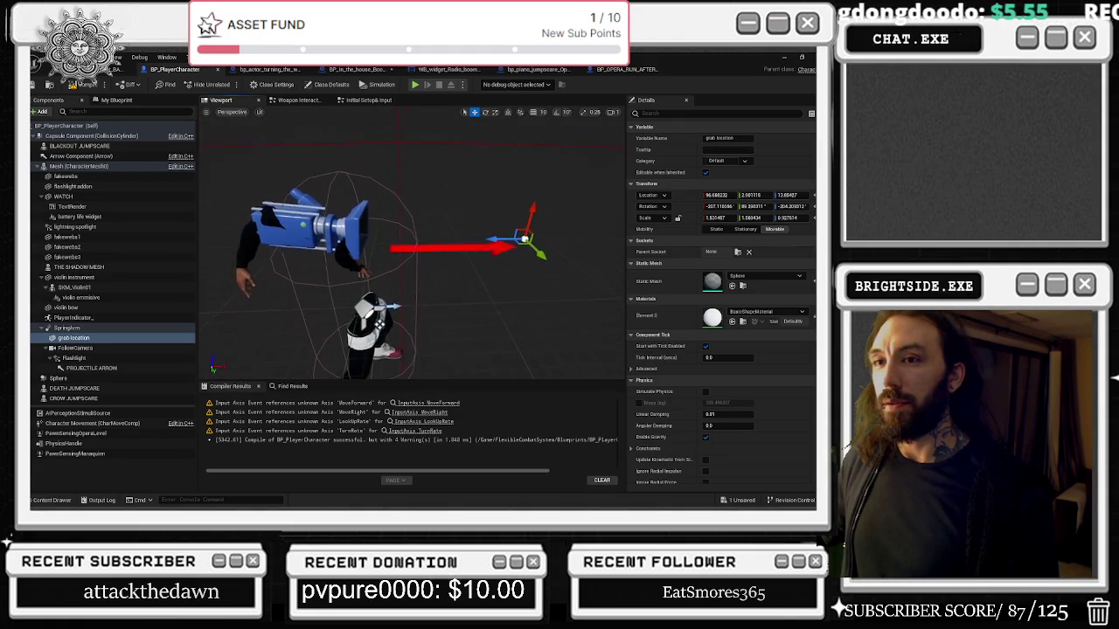
# Inspect the BLACKOUT, CROW and DEATH JUMPSCARE components' details.
pyautogui.click(109, 146)
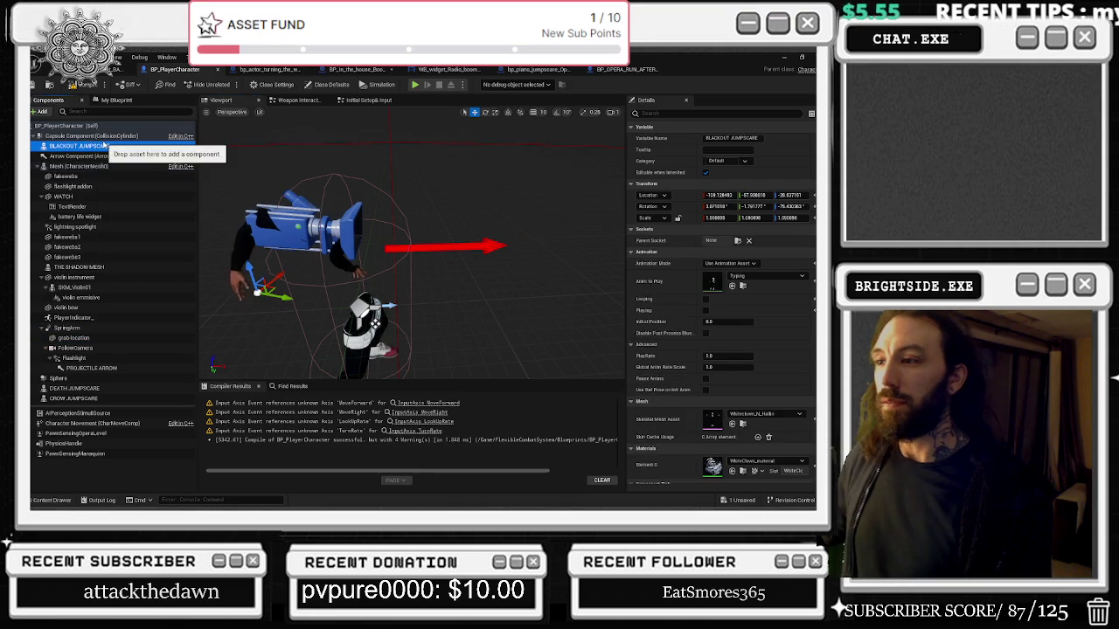
pyautogui.click(127, 399)
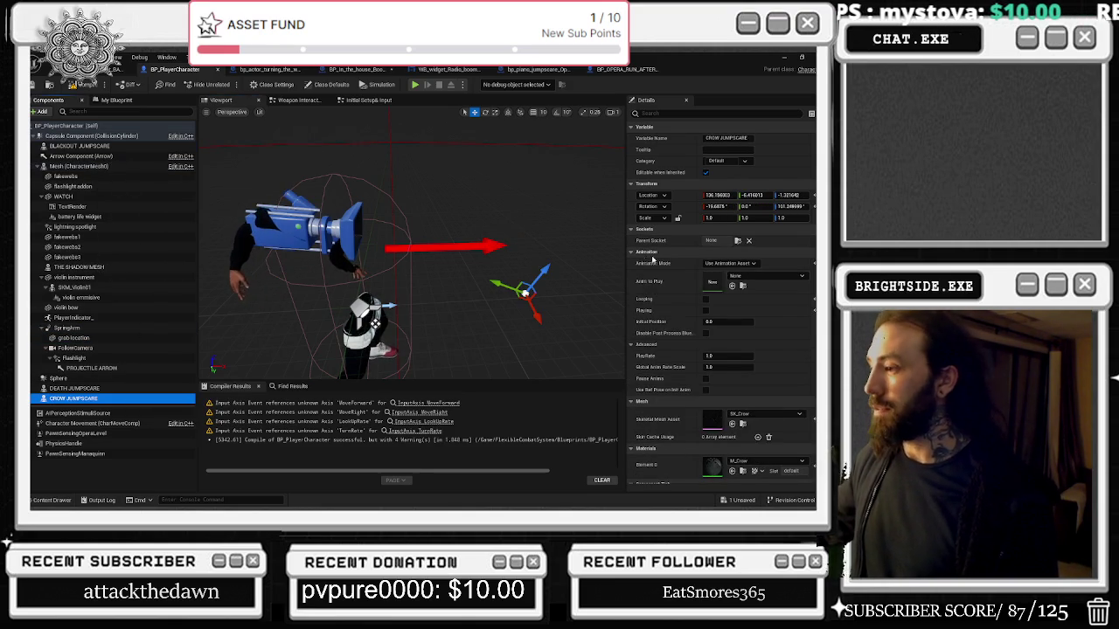
pyautogui.scroll(-3, 730, 289)
pyautogui.scroll(-8, 734, 297)
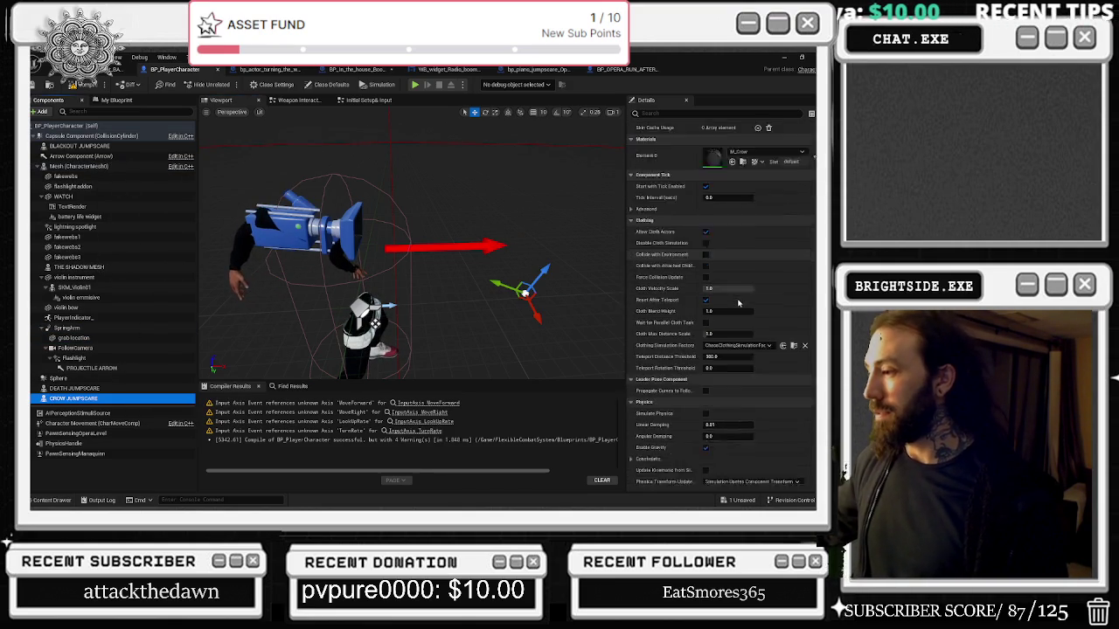
pyautogui.scroll(-1, 740, 303)
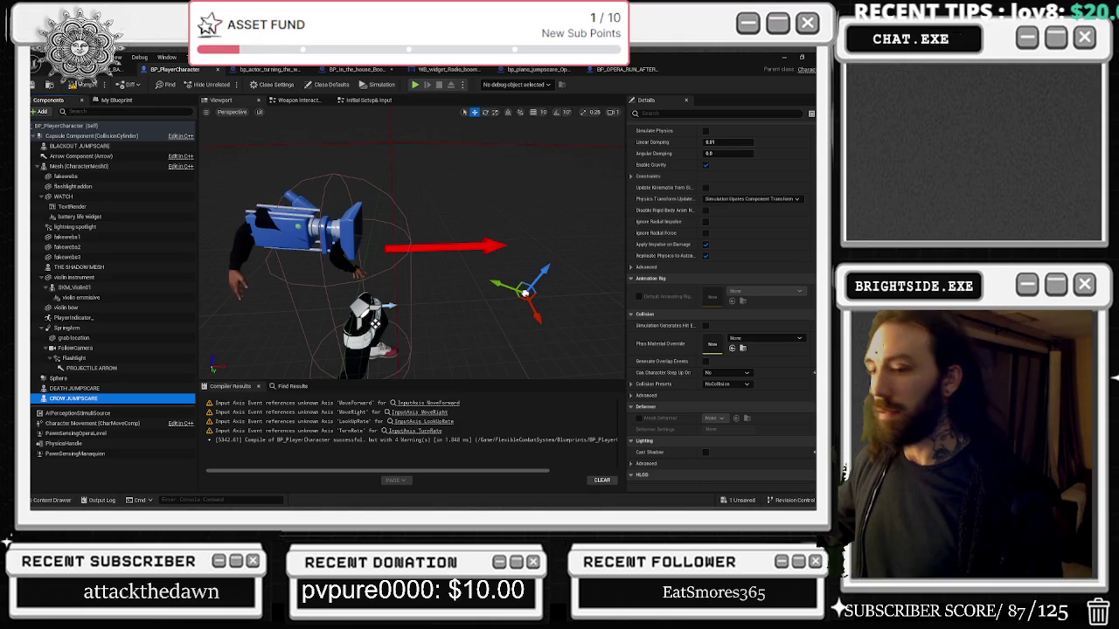
pyautogui.click(91, 389)
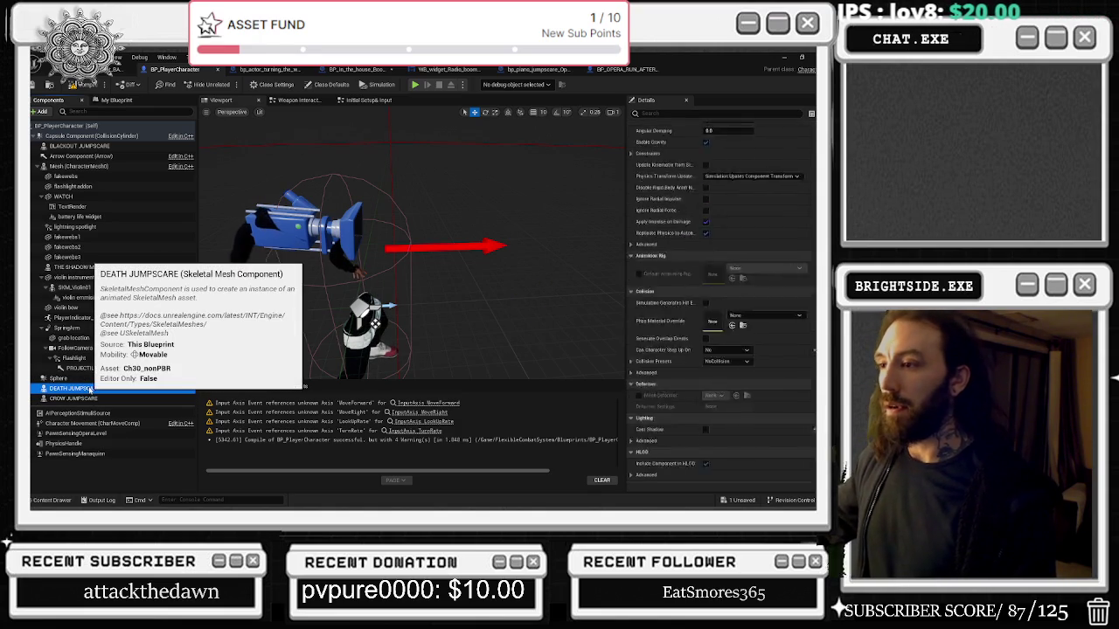
# Inspect the Sphere, PROJECTILE ARROW, Flashlight, Capsule Component and THE SHADOW MESH settings.
pyautogui.click(59, 377)
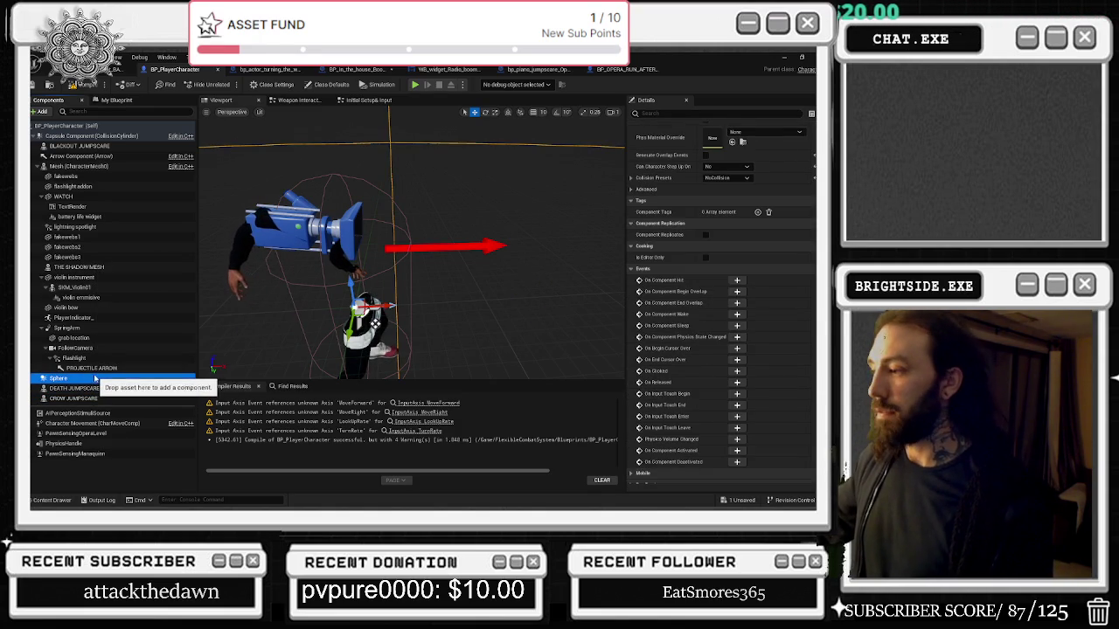
pyautogui.scroll(-5, 385, 306)
pyautogui.scroll(4, 384, 306)
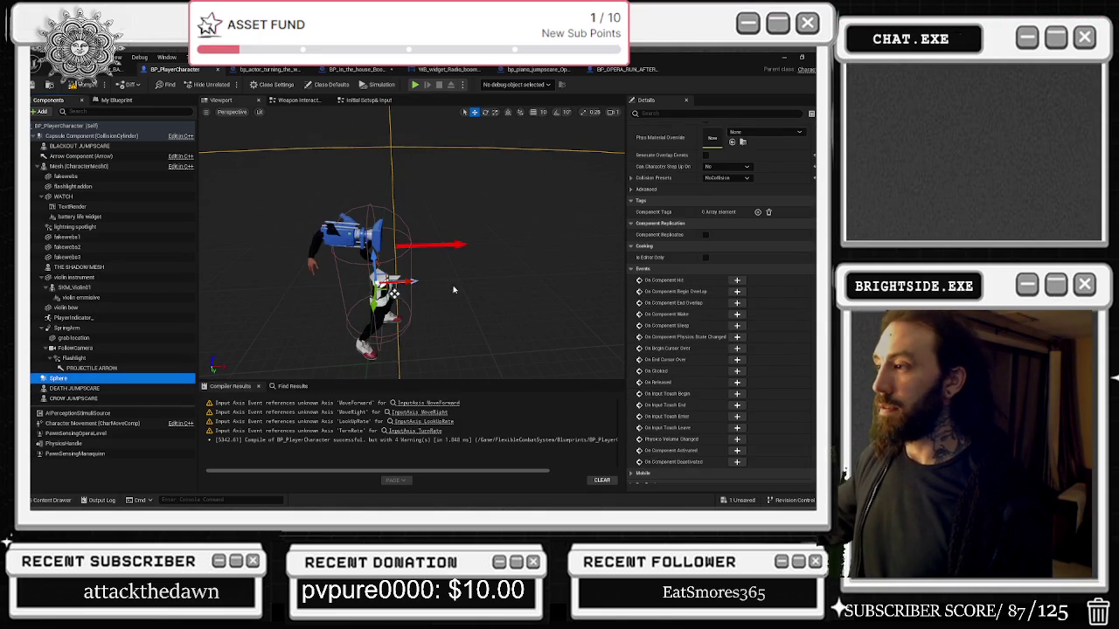
pyautogui.scroll(2, 721, 337)
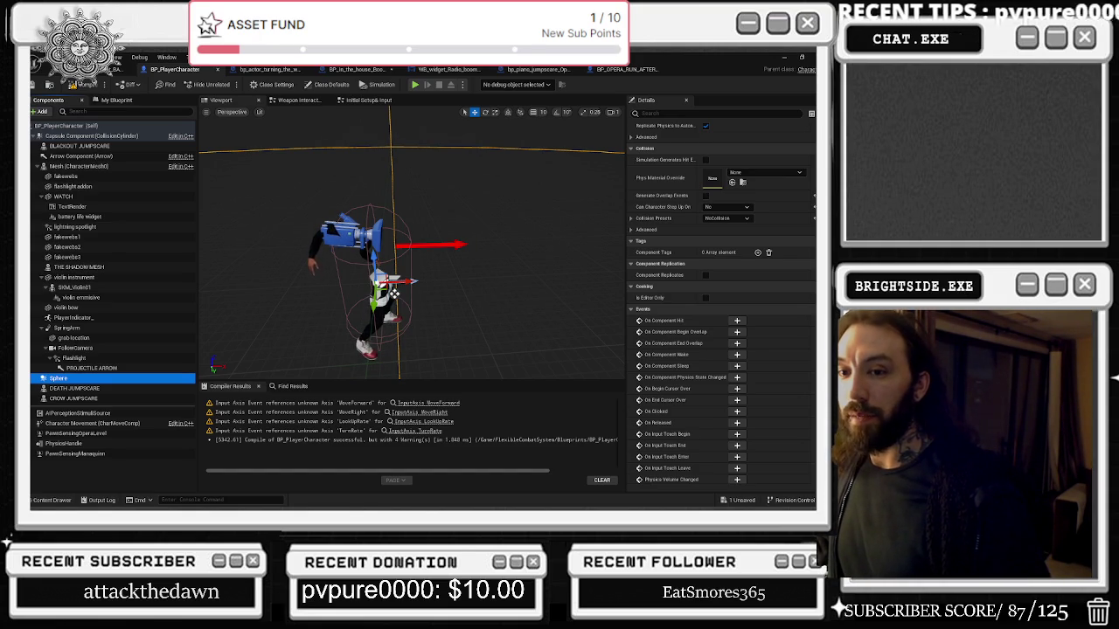
pyautogui.click(83, 368)
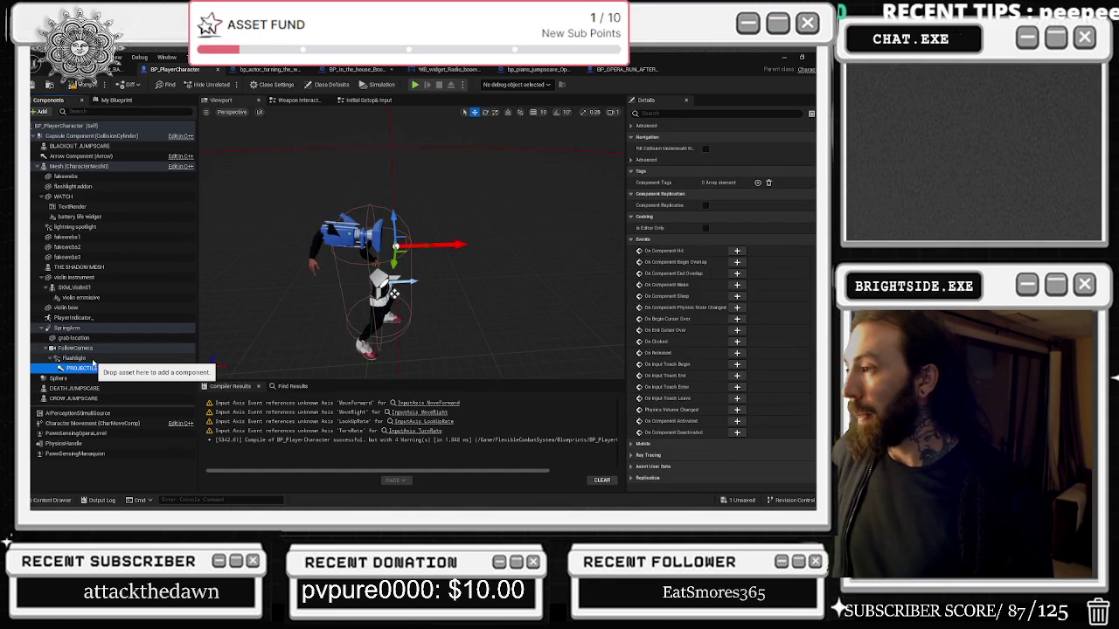
pyautogui.click(93, 359)
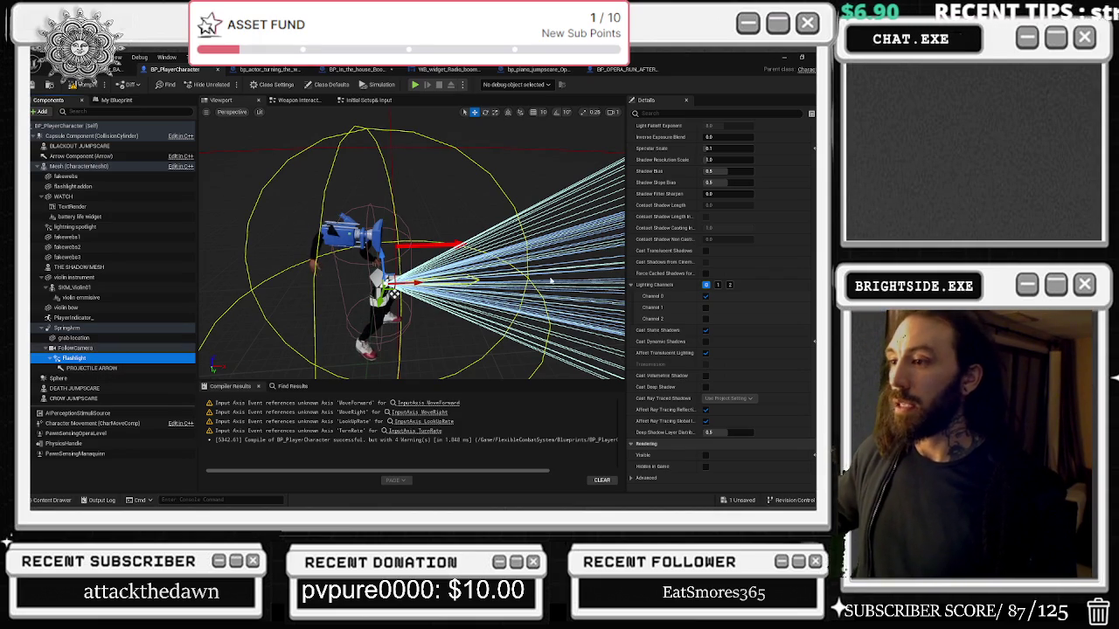
pyautogui.click(433, 238)
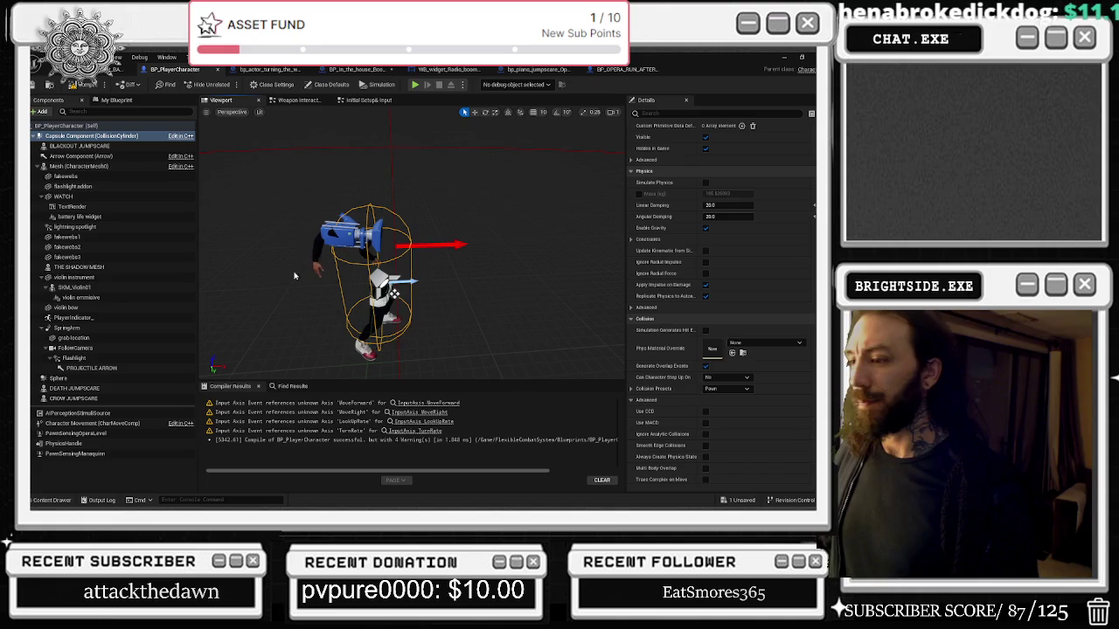
pyautogui.click(124, 267)
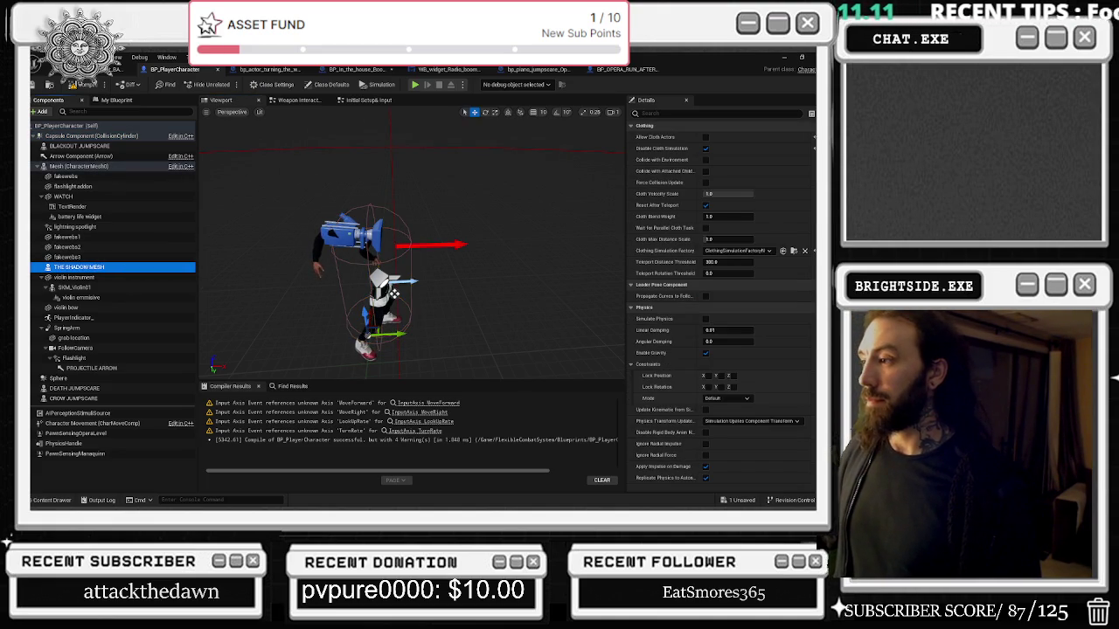
# Read THE SHADOW MESH details, then inspect the violin, fakewebs2, lightning spotlight and battery life widget components.
pyautogui.scroll(3, 788, 314)
pyautogui.scroll(3, 788, 315)
pyautogui.scroll(-4, 784, 322)
pyautogui.scroll(-8, 784, 322)
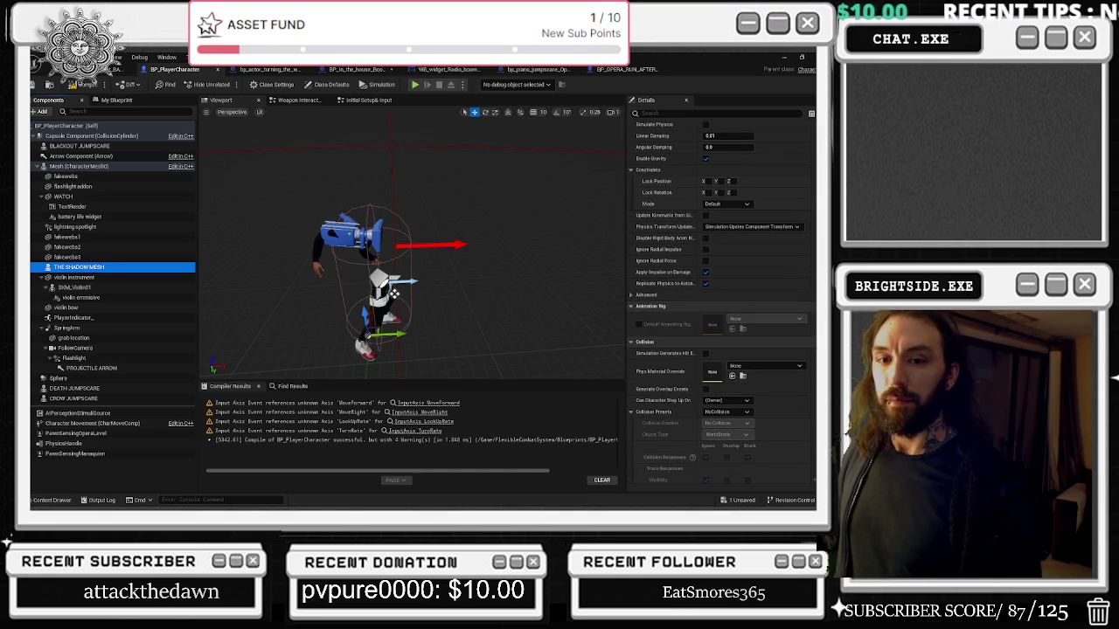
pyautogui.click(83, 278)
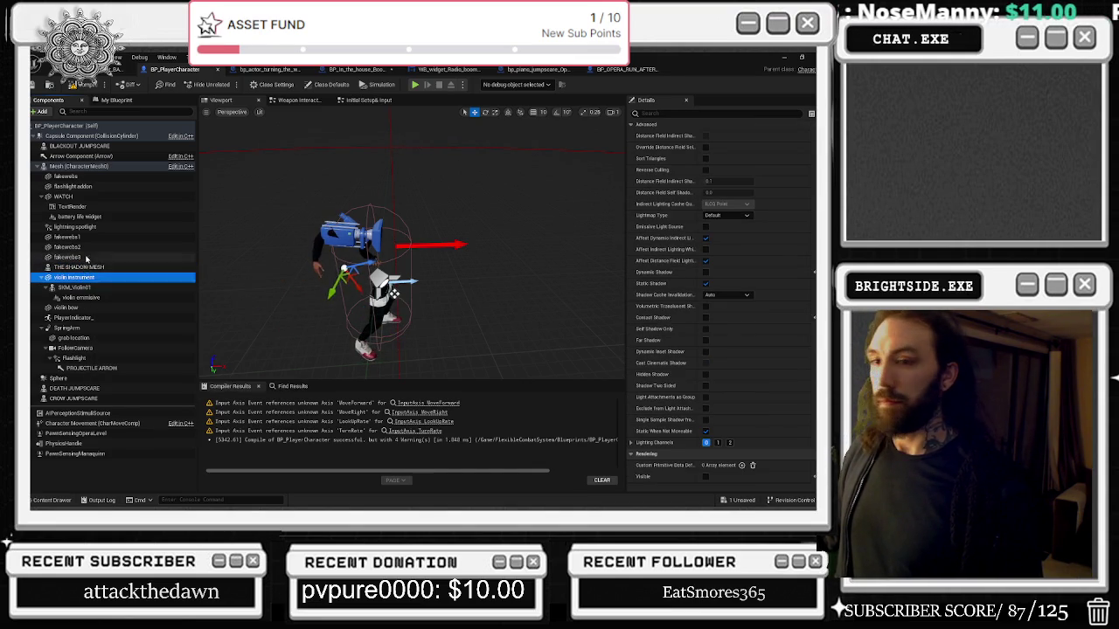
pyautogui.click(72, 248)
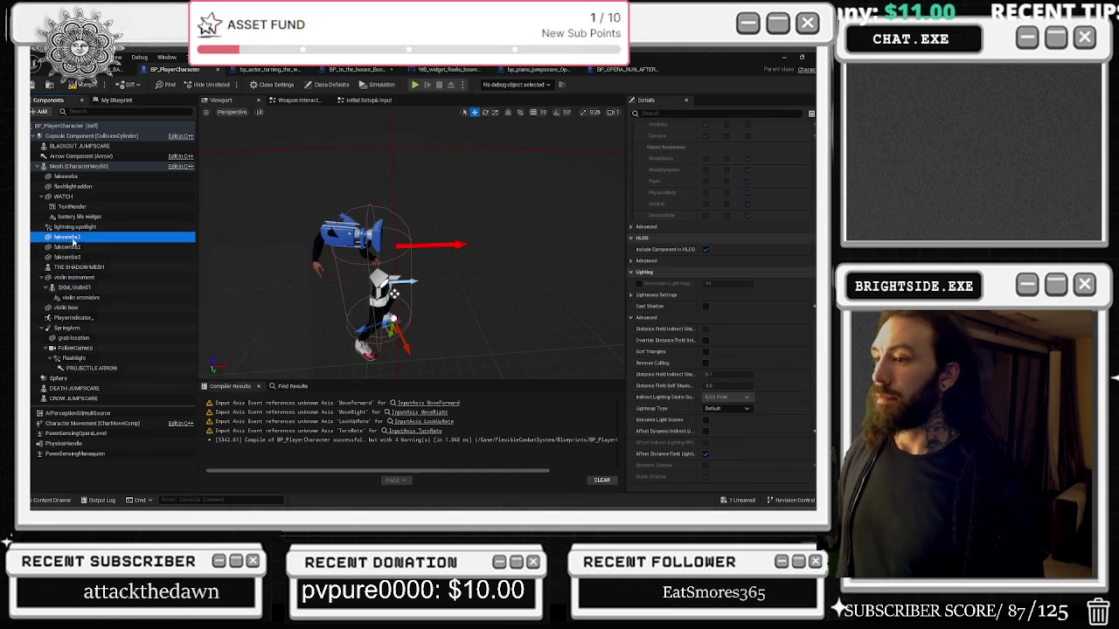
pyautogui.click(69, 227)
pyautogui.click(88, 216)
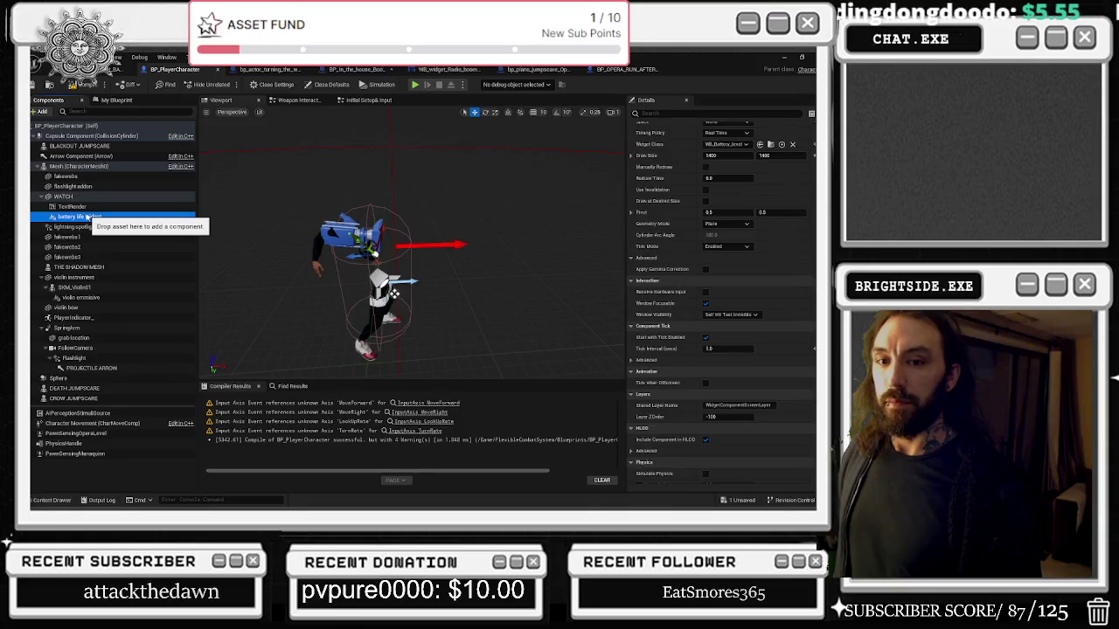
# Inspect the TextRender, flashlight addon, fakewebs and main character mesh components.
pyautogui.scroll(2, 686, 321)
pyautogui.scroll(-7, 686, 321)
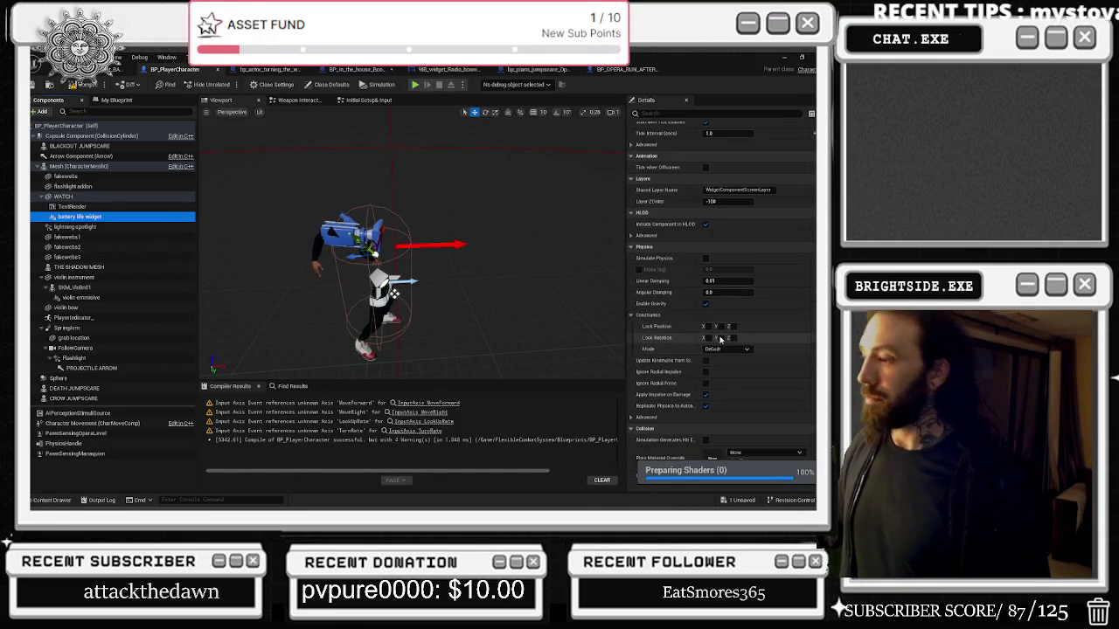
pyautogui.scroll(-3, 755, 321)
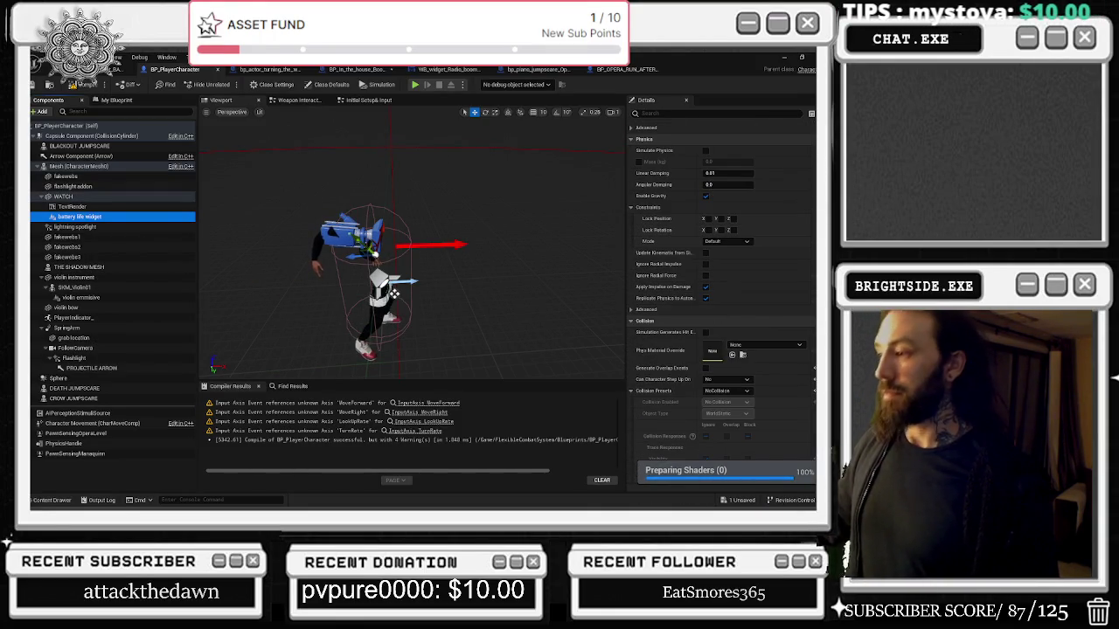
pyautogui.click(134, 206)
pyautogui.click(112, 187)
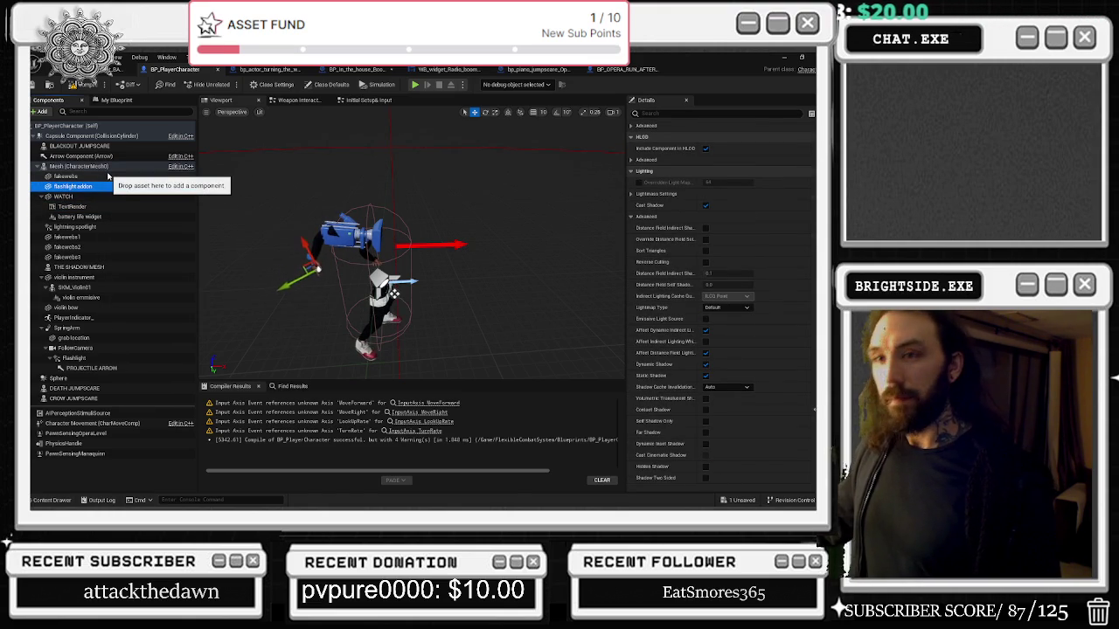
pyautogui.click(111, 176)
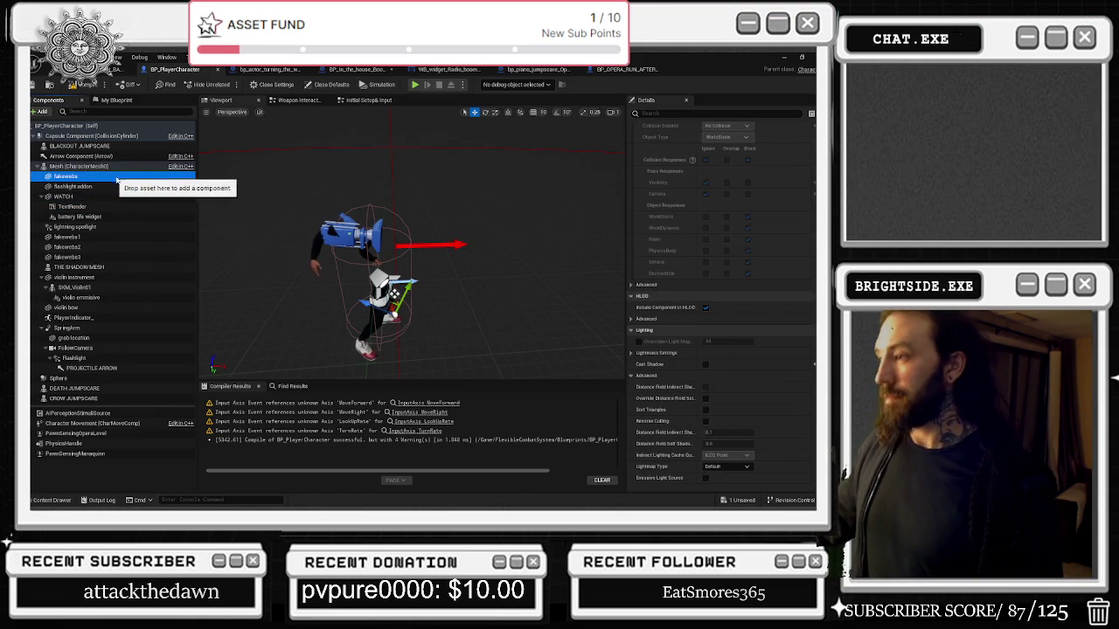
pyautogui.scroll(4, 721, 297)
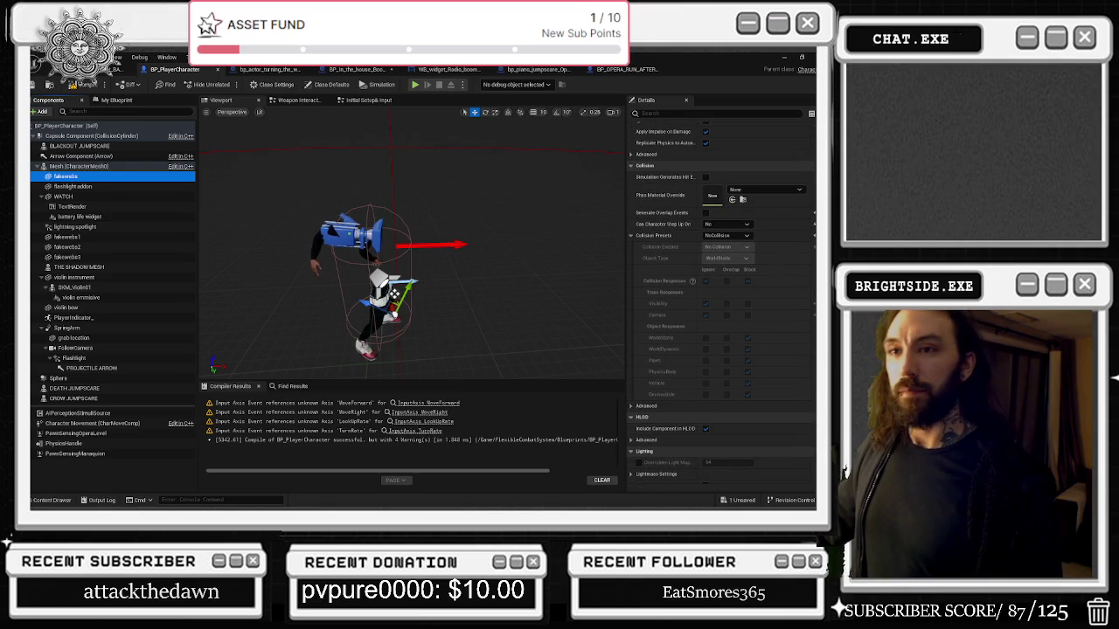
pyautogui.click(122, 166)
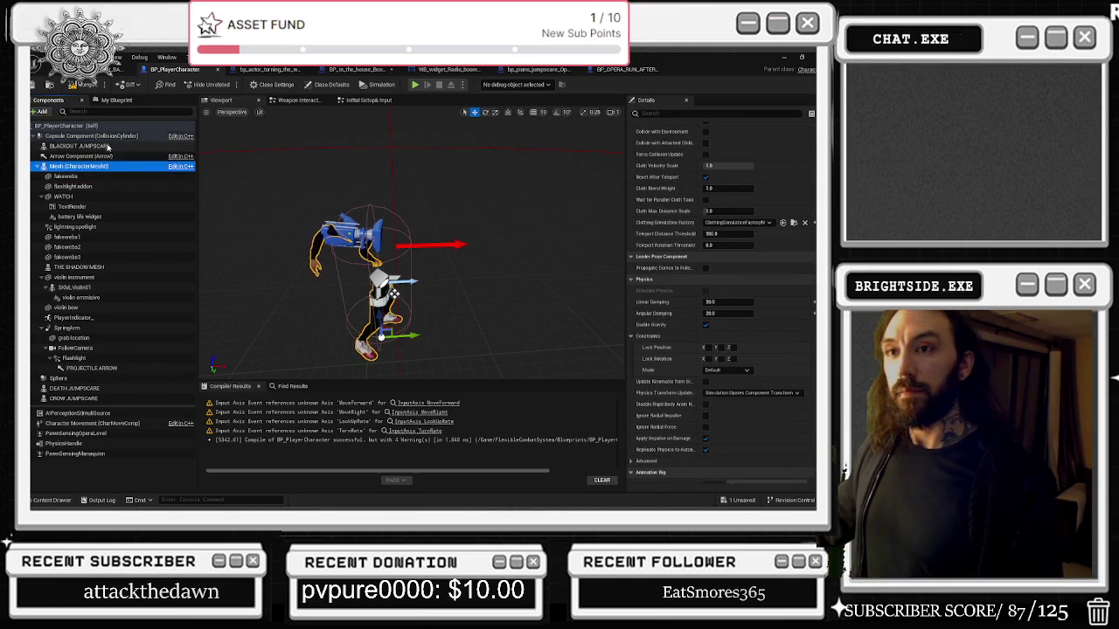
# Recheck the BLACKOUT JUMPSCARE component and save the unsaved BP_PlayerCharacter blueprint.
pyautogui.click(87, 145)
pyautogui.scroll(4, 783, 320)
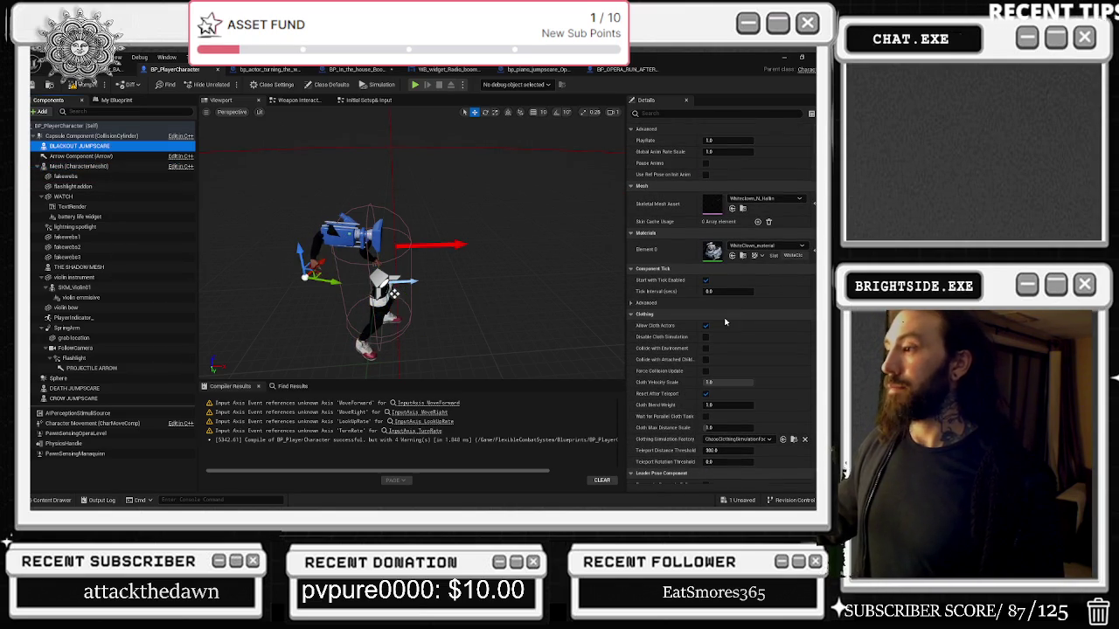
pyautogui.click(739, 500)
pyautogui.click(529, 405)
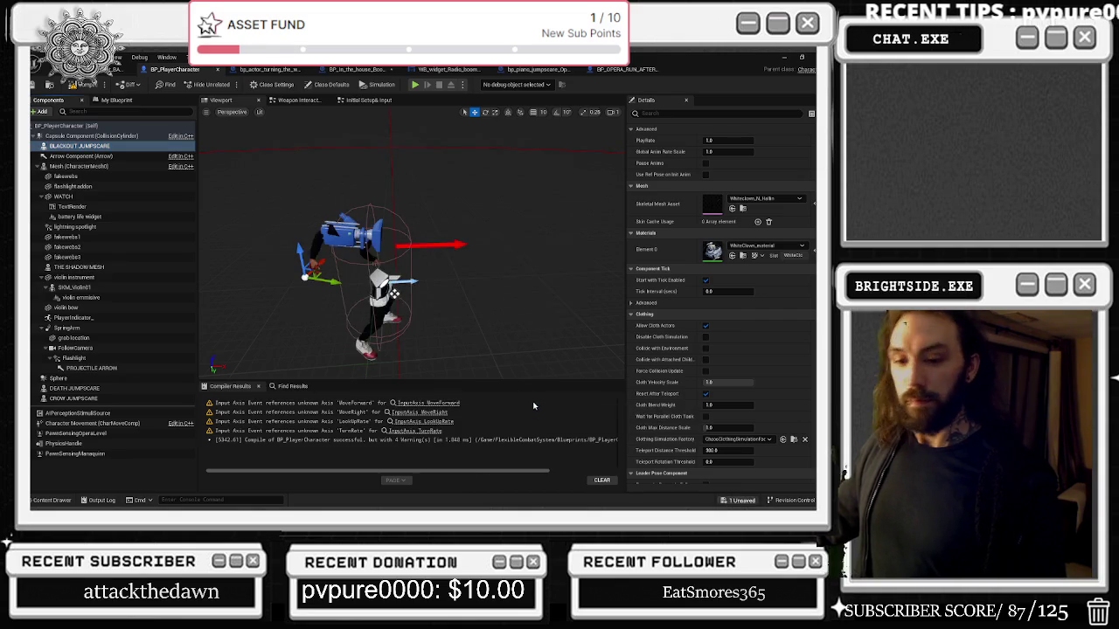
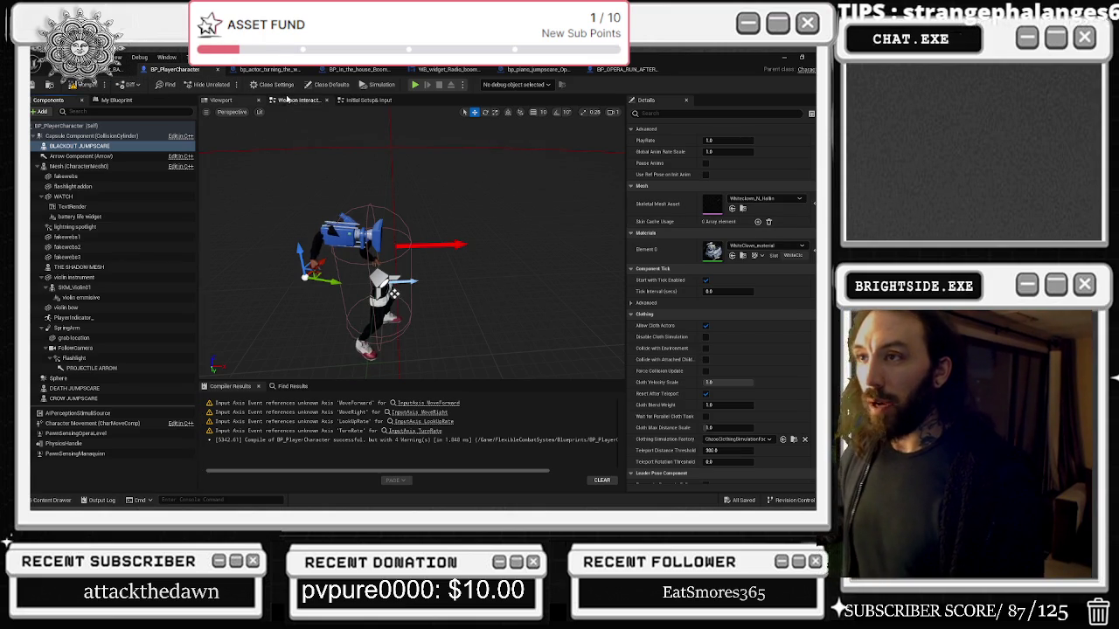
# Open BP_PlayerCharacter's Initial Setup & Input graph and zoom around its node groups.
pyautogui.click(367, 99)
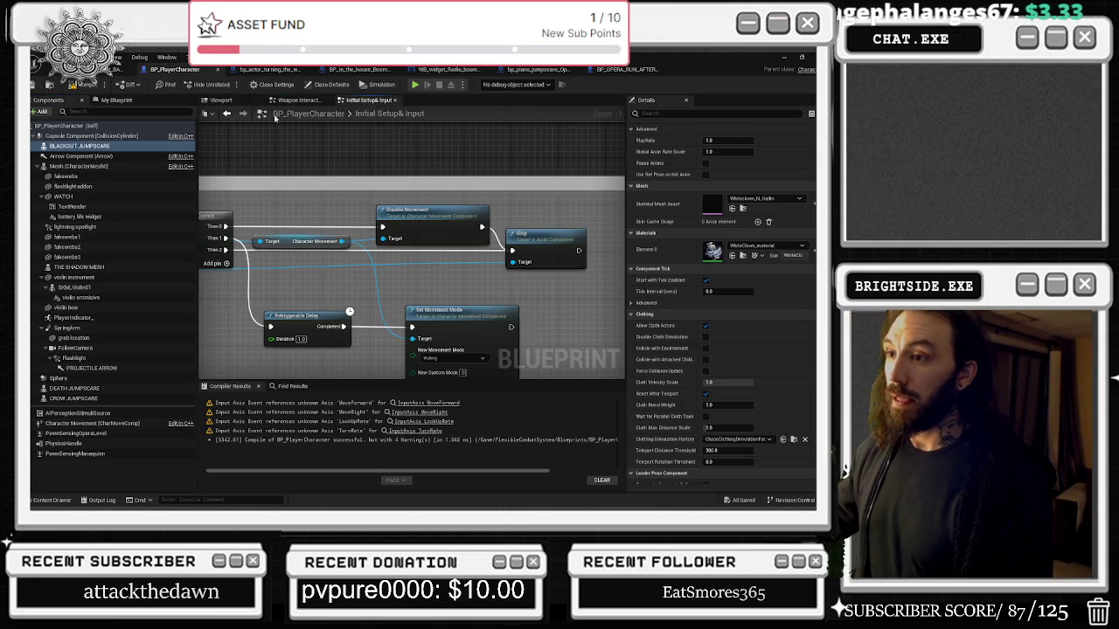
pyautogui.scroll(-7, 379, 269)
pyautogui.moveTo(379, 269); pyautogui.dragTo(401, 279)
pyautogui.scroll(4, 436, 286)
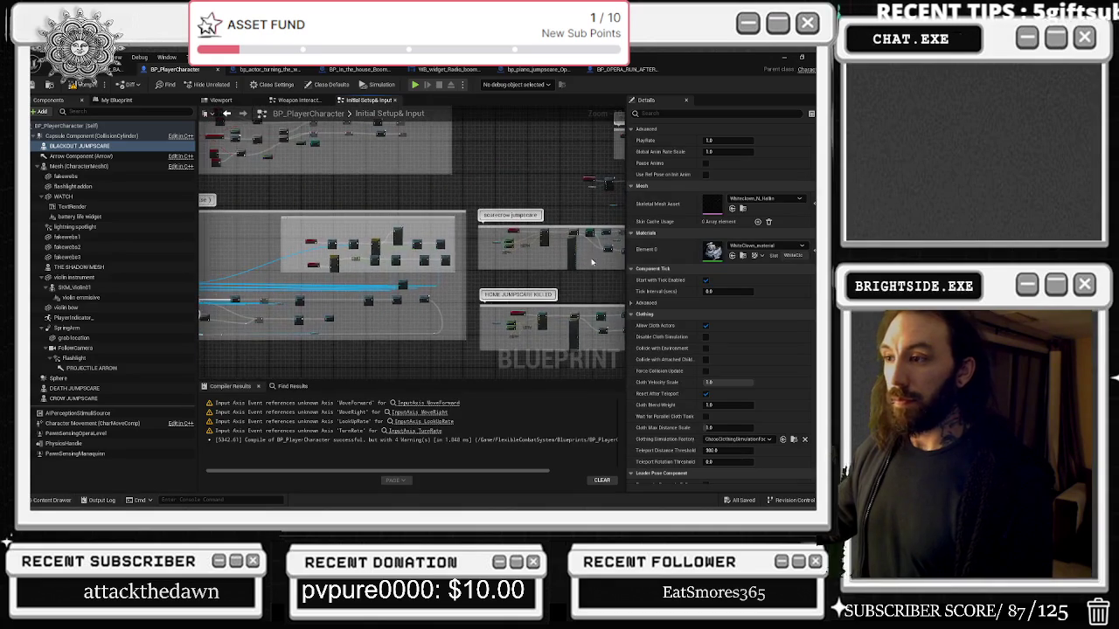
pyautogui.scroll(-3, 436, 285)
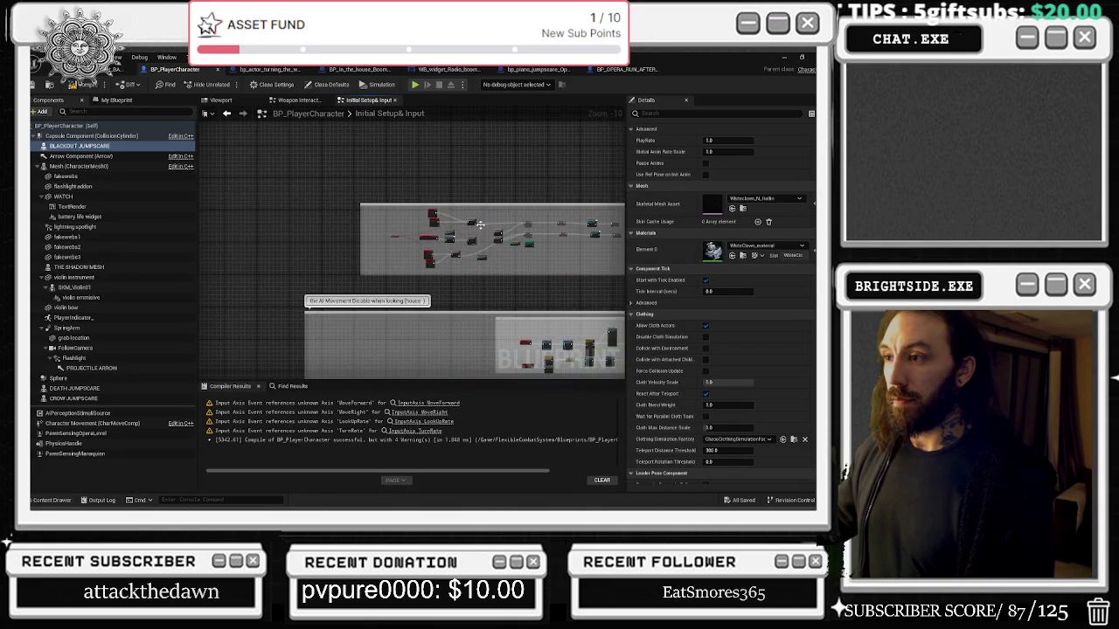
pyautogui.scroll(5, 297, 319)
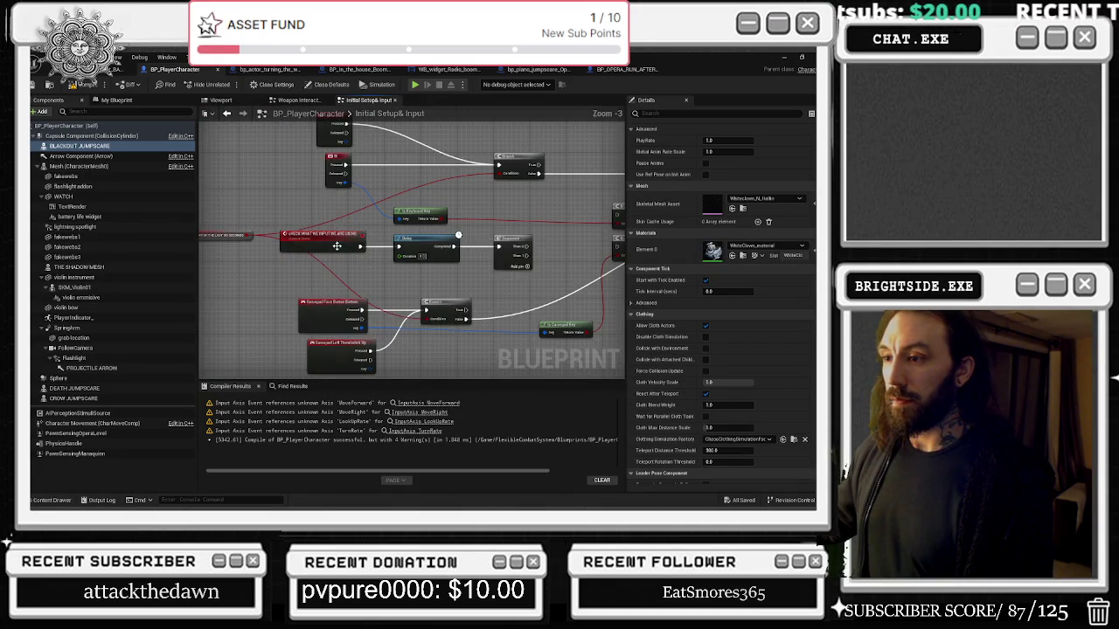
pyautogui.moveTo(387, 276); pyautogui.dragTo(382, 340)
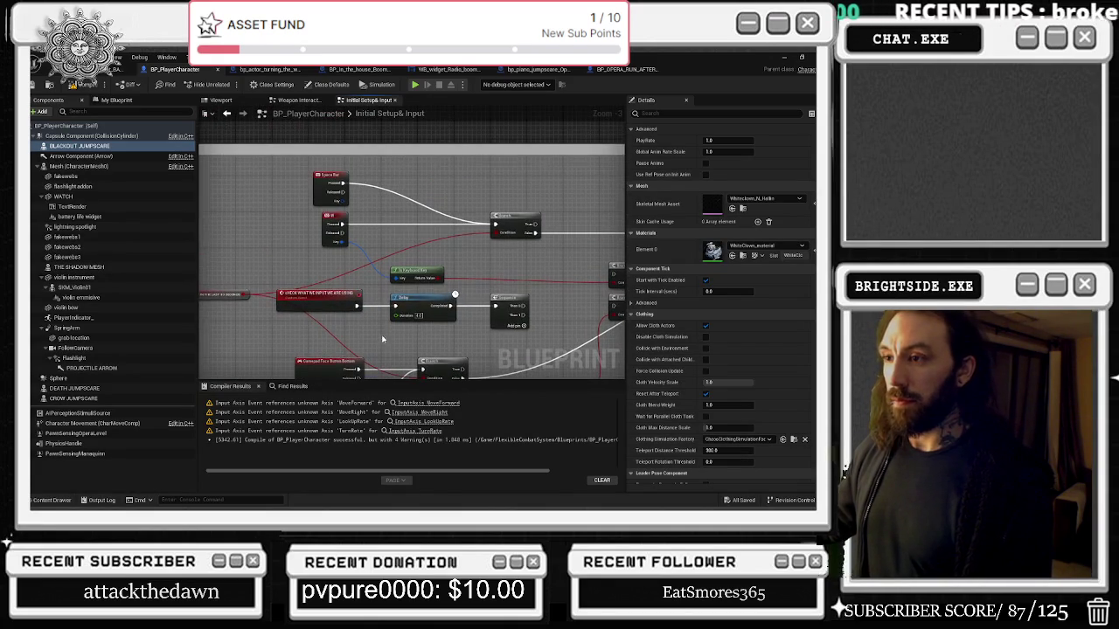
pyautogui.scroll(-5, 389, 267)
pyautogui.scroll(5, 389, 267)
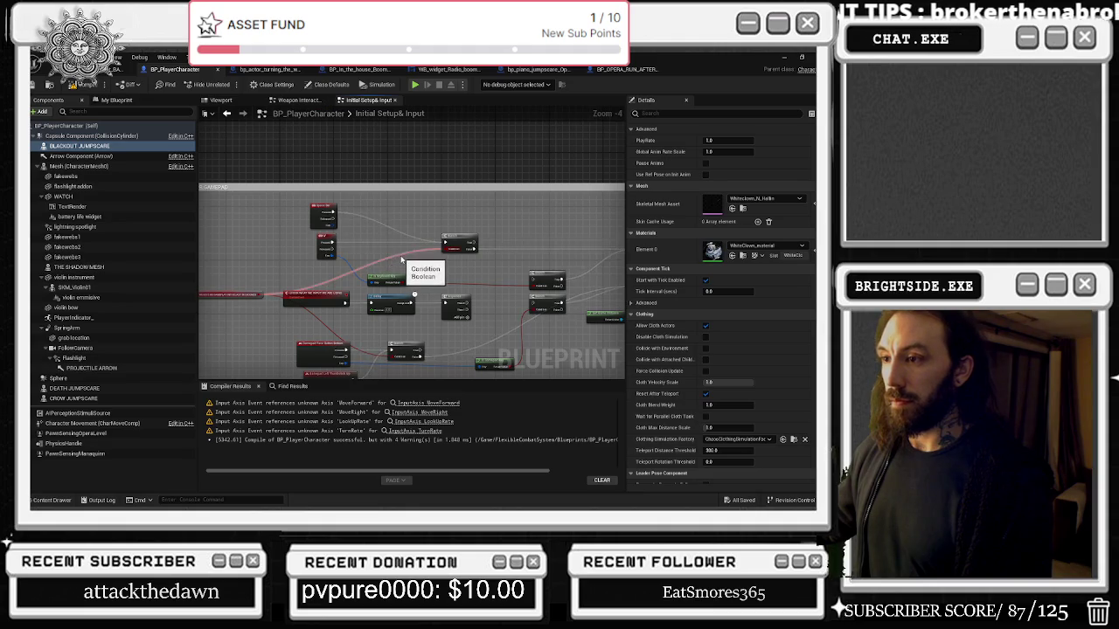
pyautogui.scroll(1, 411, 243)
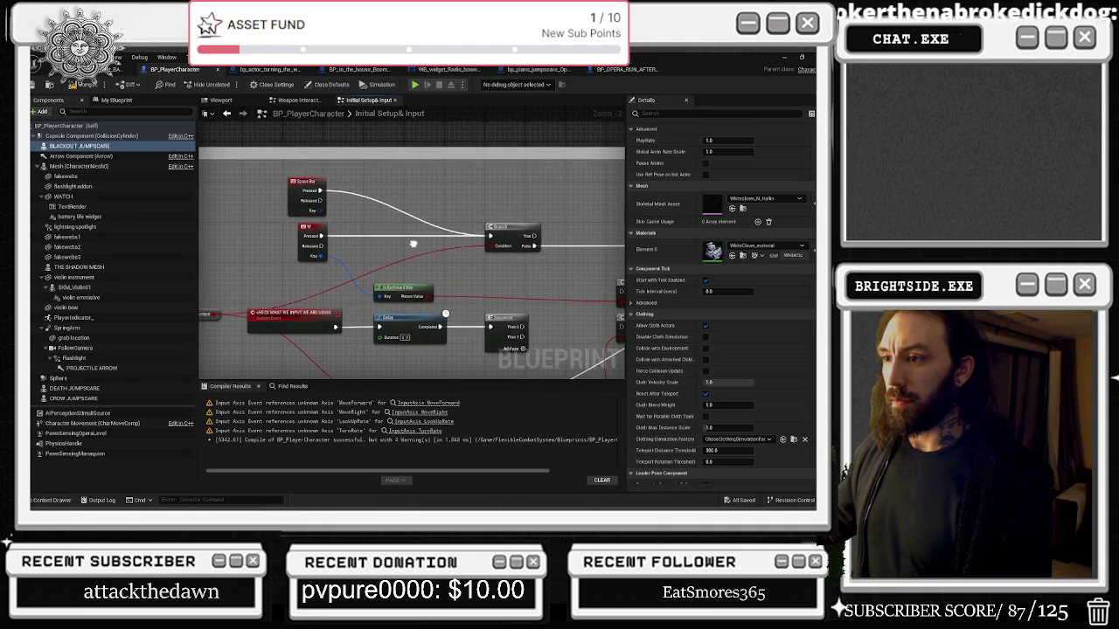
# Survey the SET/Branch, Death Sequence, jumpscare, movement and Boss Fight groups, then open Weapon Interactions.
pyautogui.moveTo(410, 243)
pyautogui.mouseDown()
pyautogui.moveTo(105, 250)
pyautogui.moveTo(445, 240)
pyautogui.moveTo(579, 191)
pyautogui.mouseUp()
pyautogui.scroll(-5, 579, 191)
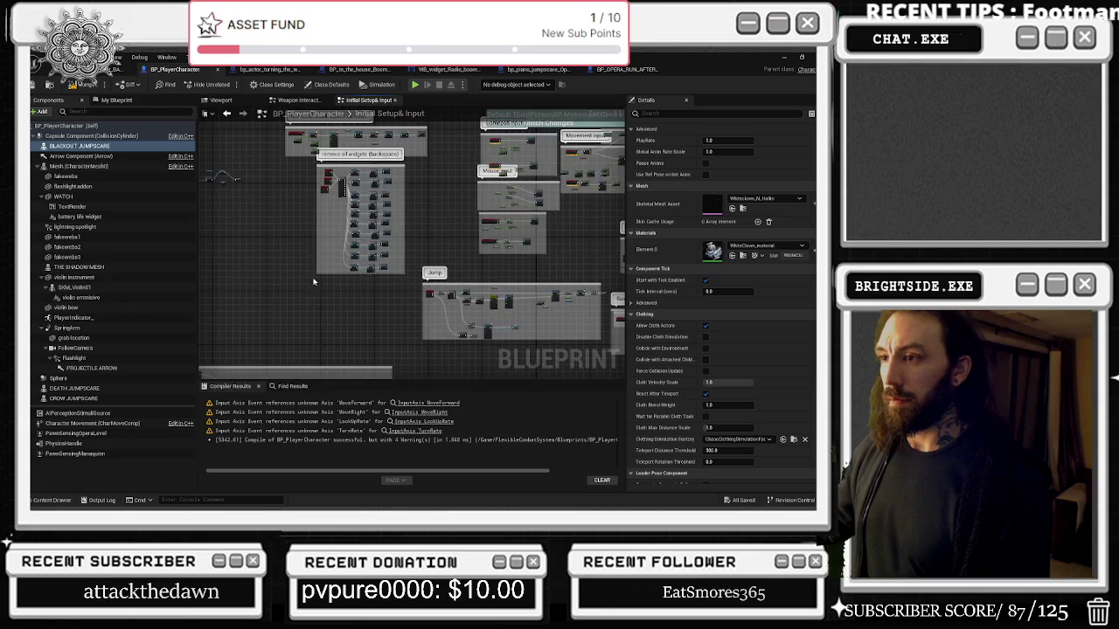
pyautogui.moveTo(303, 245); pyautogui.dragTo(203, 113)
pyautogui.scroll(4, 385, 262)
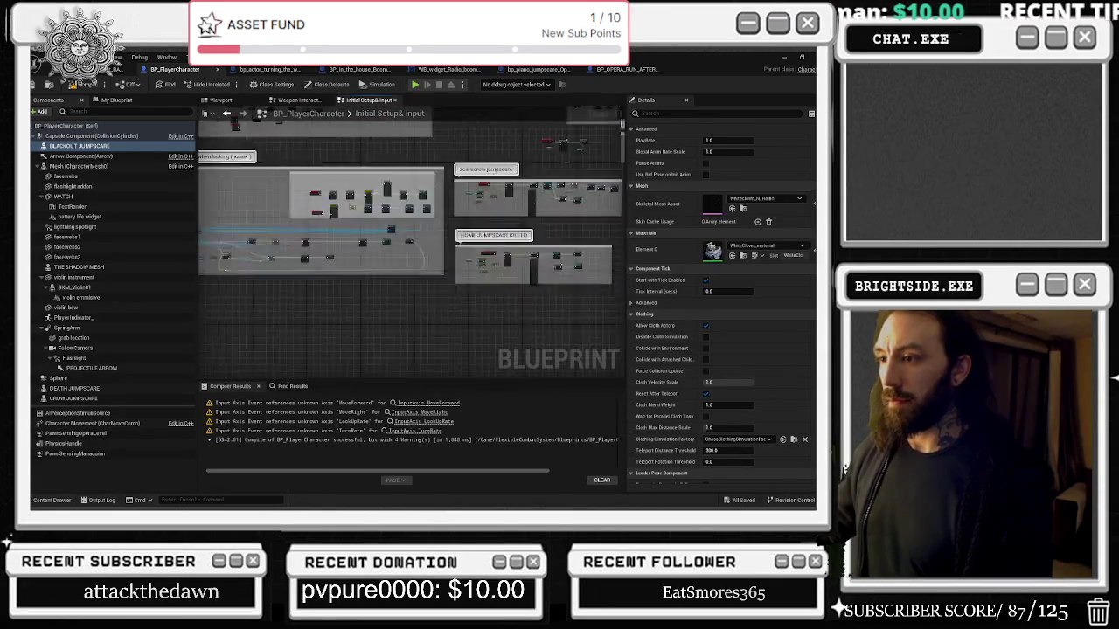
pyautogui.moveTo(262, 192); pyautogui.dragTo(384, 332)
pyautogui.moveTo(332, 219); pyautogui.dragTo(586, 344)
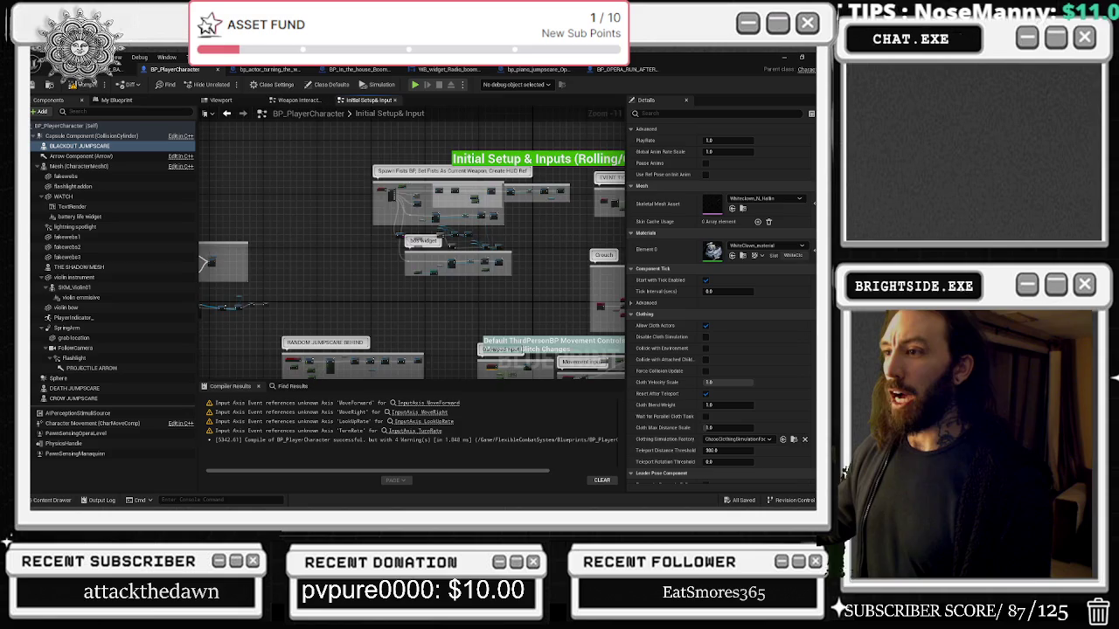
pyautogui.moveTo(393, 262); pyautogui.dragTo(559, 226)
pyautogui.moveTo(524, 288); pyautogui.dragTo(288, 312)
pyautogui.click(297, 100)
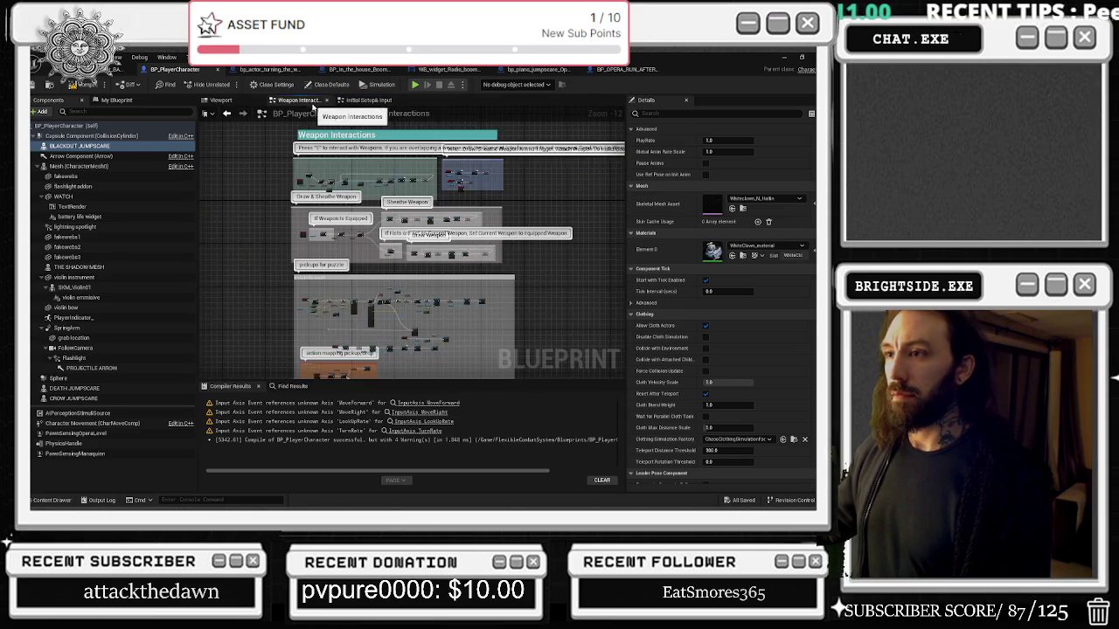
# Zoom into the pickup/drop group and jump from the Pickup call into the Pickup event.
pyautogui.scroll(11, 435, 333)
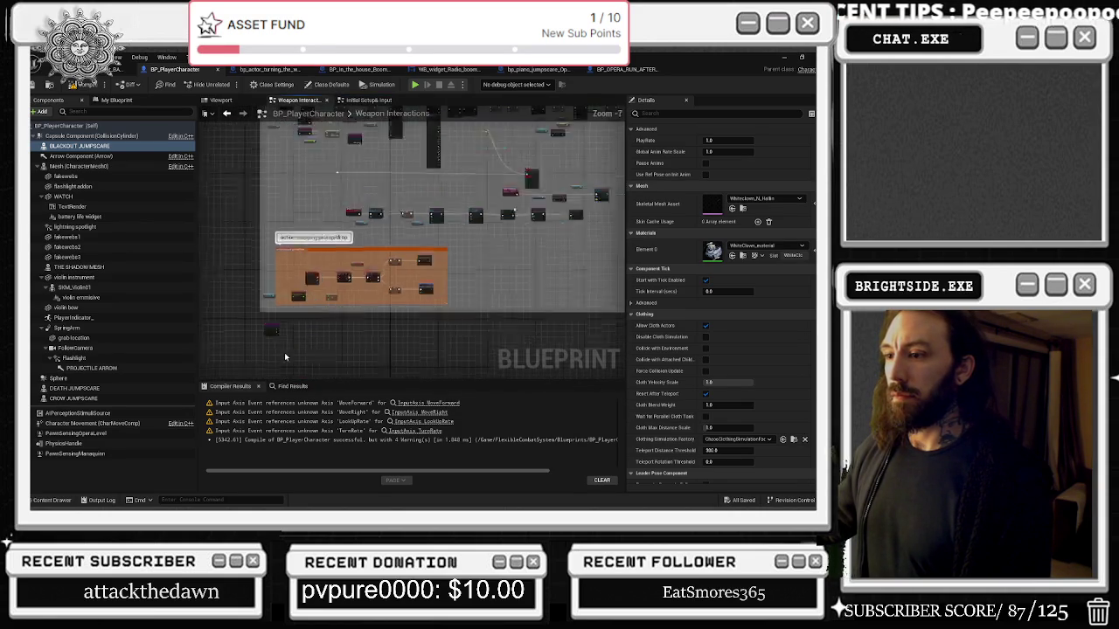
pyautogui.moveTo(404, 278); pyautogui.dragTo(253, 264)
pyautogui.moveTo(448, 241)
pyautogui.mouseDown()
pyautogui.moveTo(361, 232)
pyautogui.moveTo(607, 159)
pyautogui.mouseUp()
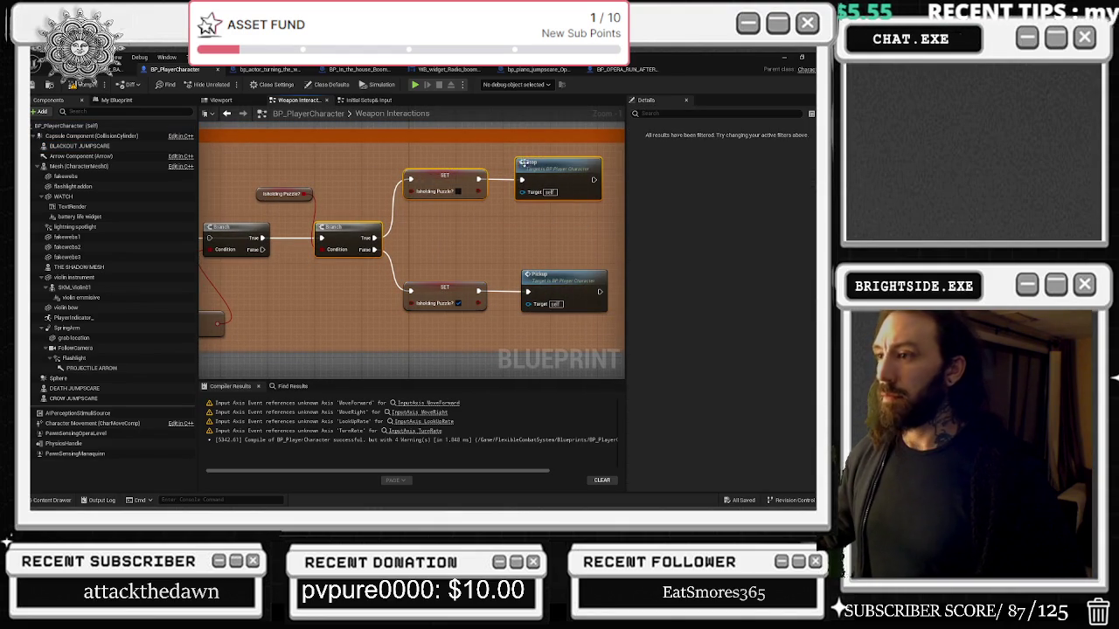
pyautogui.doubleClick(566, 281)
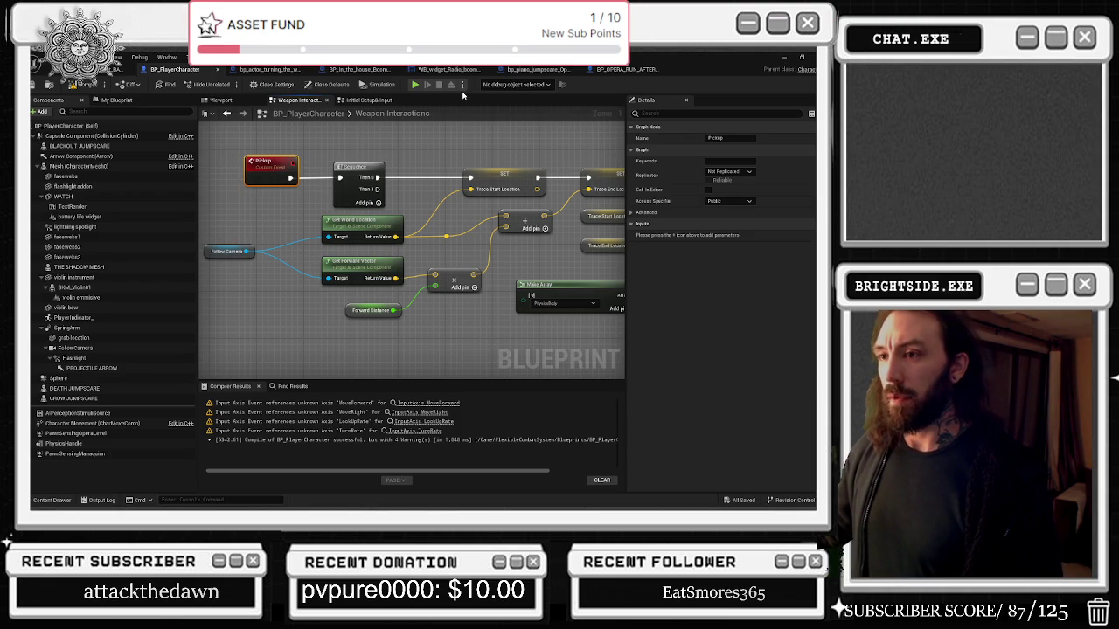
# Shift Get World Location, Get Forward Vector and Make Array into place beside Line Trace For Objects.
pyautogui.moveTo(298, 228); pyautogui.dragTo(385, 275)
pyautogui.moveTo(374, 225)
pyautogui.mouseDown()
pyautogui.moveTo(337, 219)
pyautogui.moveTo(354, 237)
pyautogui.mouseUp()
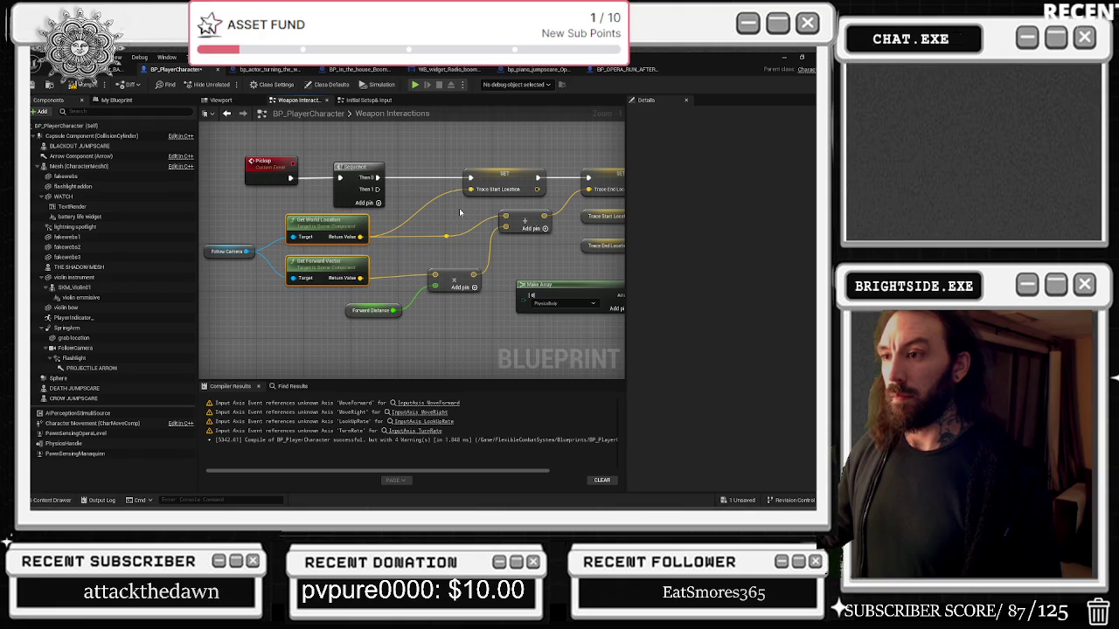
pyautogui.moveTo(459, 209)
pyautogui.mouseDown()
pyautogui.moveTo(346, 215)
pyautogui.moveTo(304, 200)
pyautogui.moveTo(362, 195)
pyautogui.moveTo(328, 217)
pyautogui.moveTo(325, 236)
pyautogui.mouseUp()
pyautogui.moveTo(334, 274)
pyautogui.mouseDown()
pyautogui.moveTo(334, 261)
pyautogui.moveTo(384, 261)
pyautogui.mouseUp()
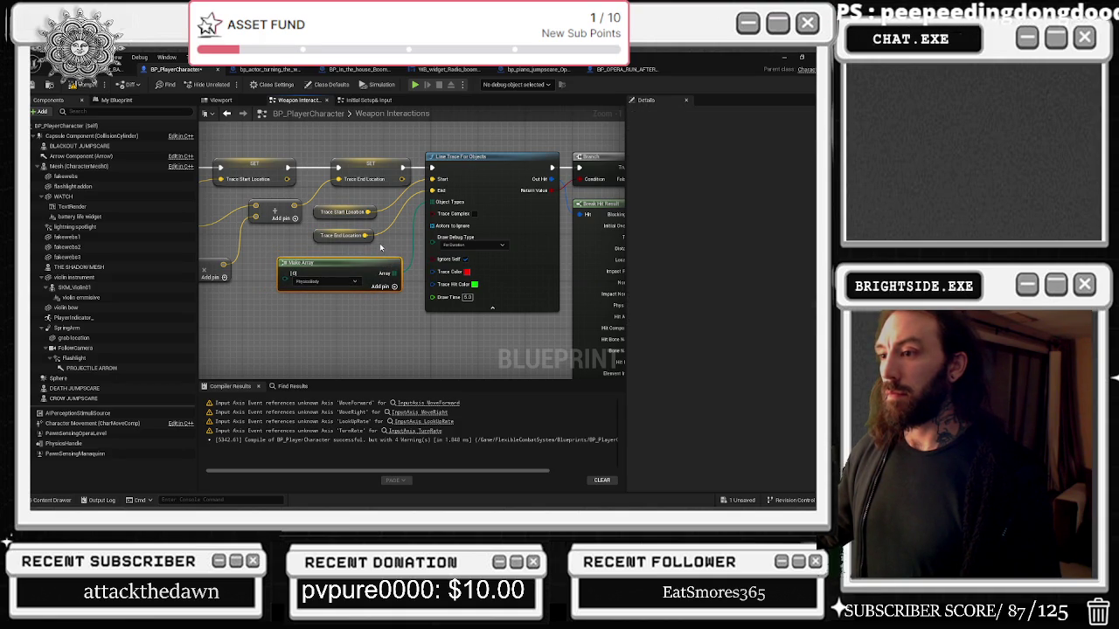
# Nudge the trace start and end location getters, then follow the logic to Grab Component at Location.
pyautogui.click(341, 212)
pyautogui.keyDown('shift'); pyautogui.click(343, 235); pyautogui.keyUp('shift')
pyautogui.moveTo(343, 234); pyautogui.dragTo(349, 233)
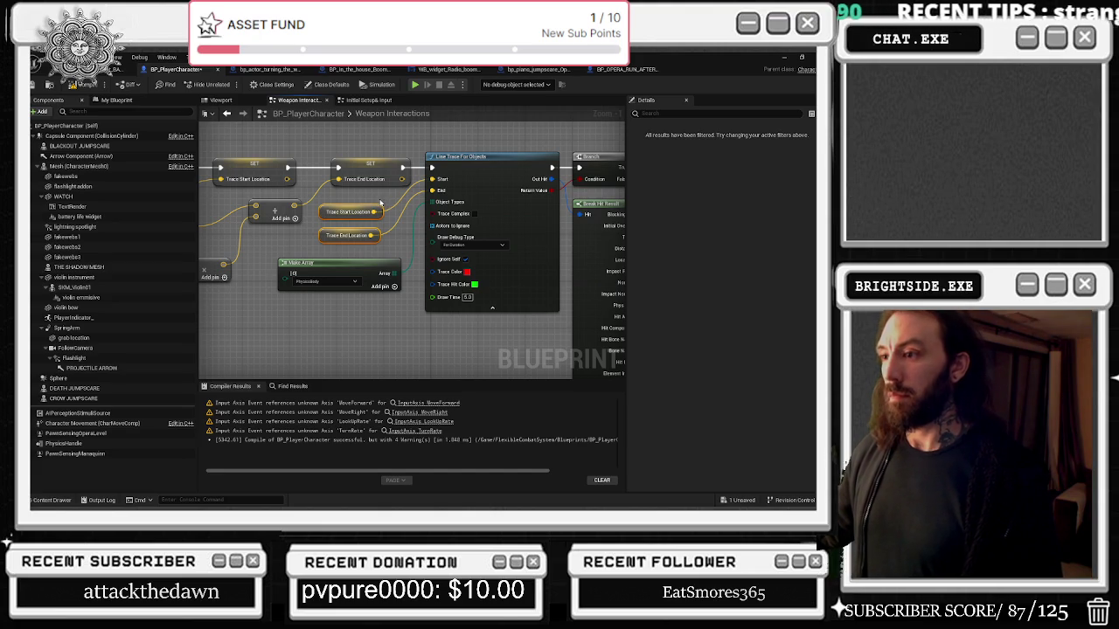
pyautogui.moveTo(531, 258)
pyautogui.mouseDown()
pyautogui.moveTo(405, 257)
pyautogui.moveTo(308, 278)
pyautogui.moveTo(515, 182)
pyautogui.moveTo(363, 234)
pyautogui.moveTo(262, 175)
pyautogui.moveTo(205, 115)
pyautogui.mouseUp()
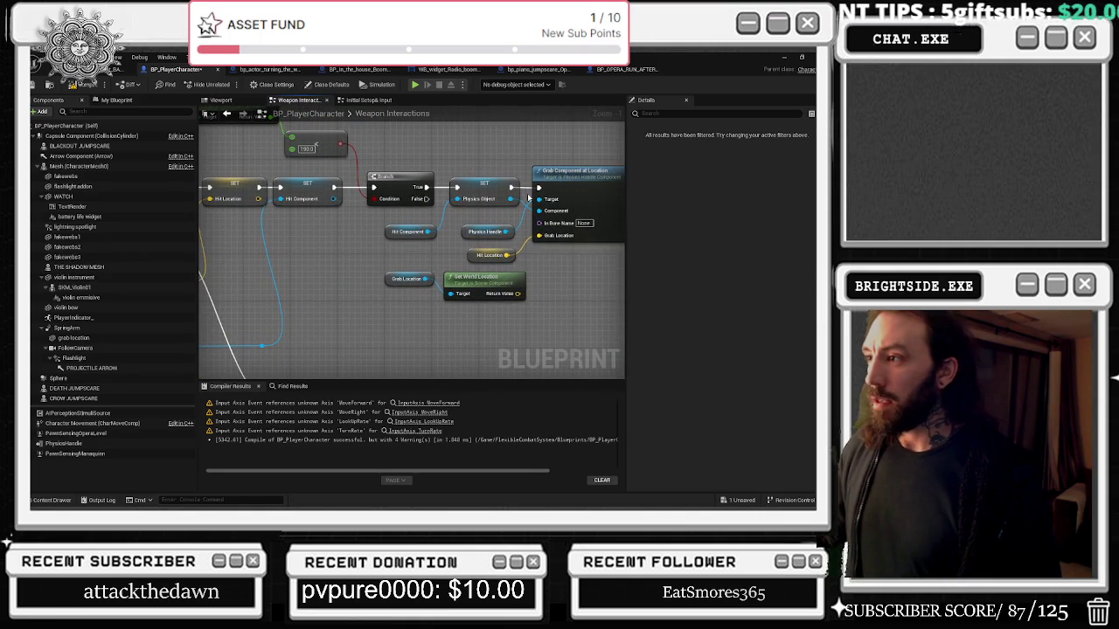
pyautogui.moveTo(472, 229); pyautogui.dragTo(377, 233)
pyautogui.moveTo(410, 158)
pyautogui.mouseDown()
pyautogui.moveTo(468, 226)
pyautogui.moveTo(354, 262)
pyautogui.moveTo(485, 247)
pyautogui.moveTo(376, 244)
pyautogui.mouseUp()
pyautogui.click(317, 235)
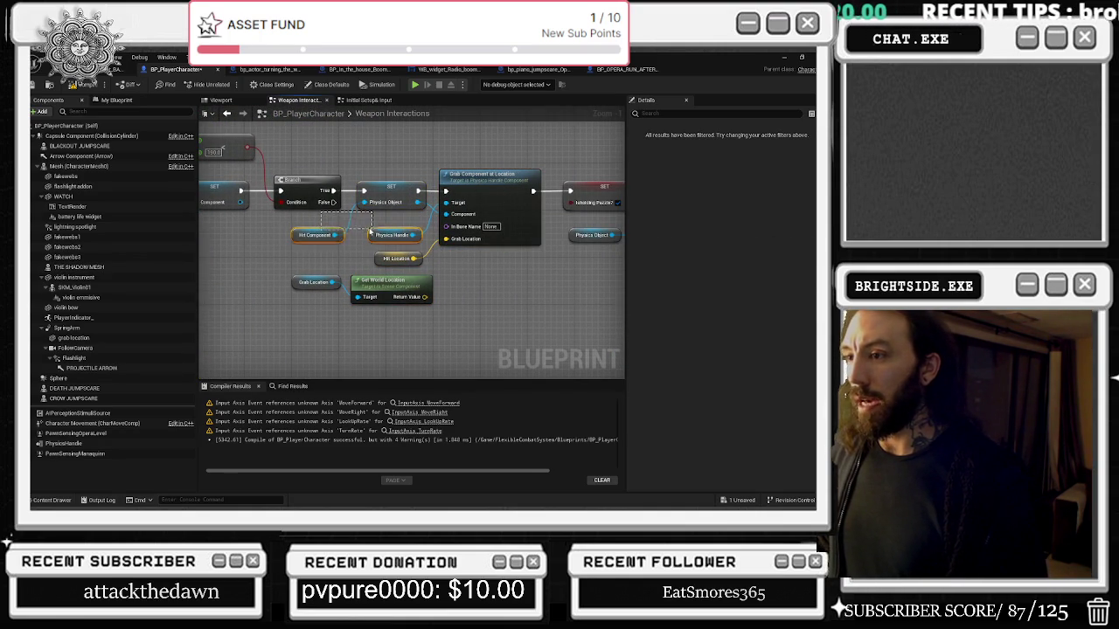
pyautogui.click(398, 234)
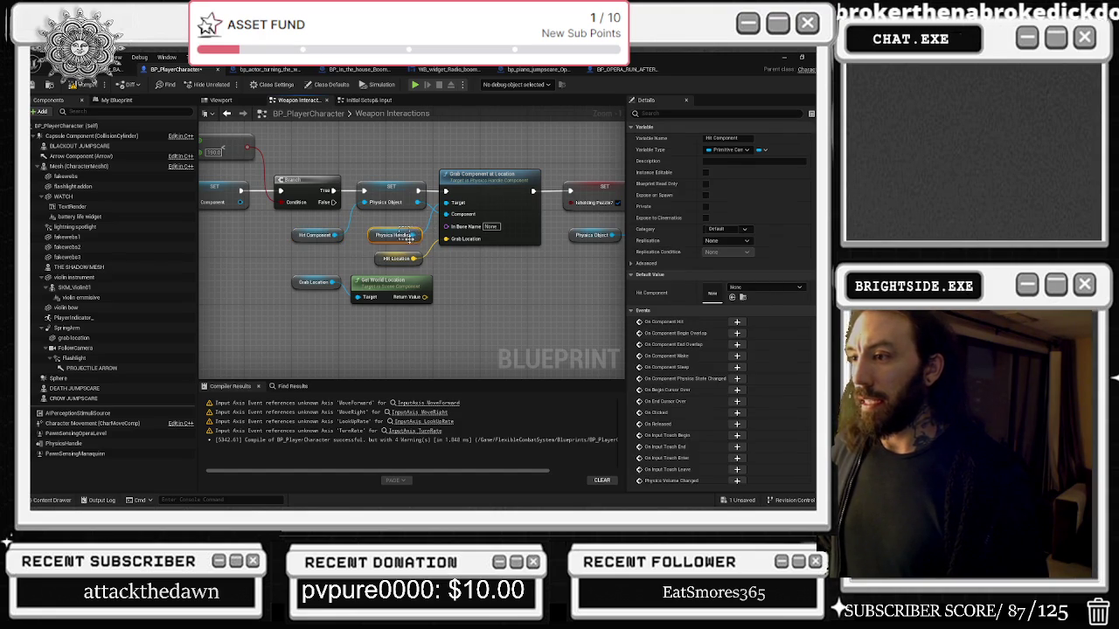
pyautogui.scroll(1, 411, 243)
pyautogui.moveTo(359, 219)
pyautogui.mouseDown()
pyautogui.moveTo(408, 249)
pyautogui.moveTo(431, 248)
pyautogui.moveTo(437, 265)
pyautogui.moveTo(287, 282)
pyautogui.mouseUp()
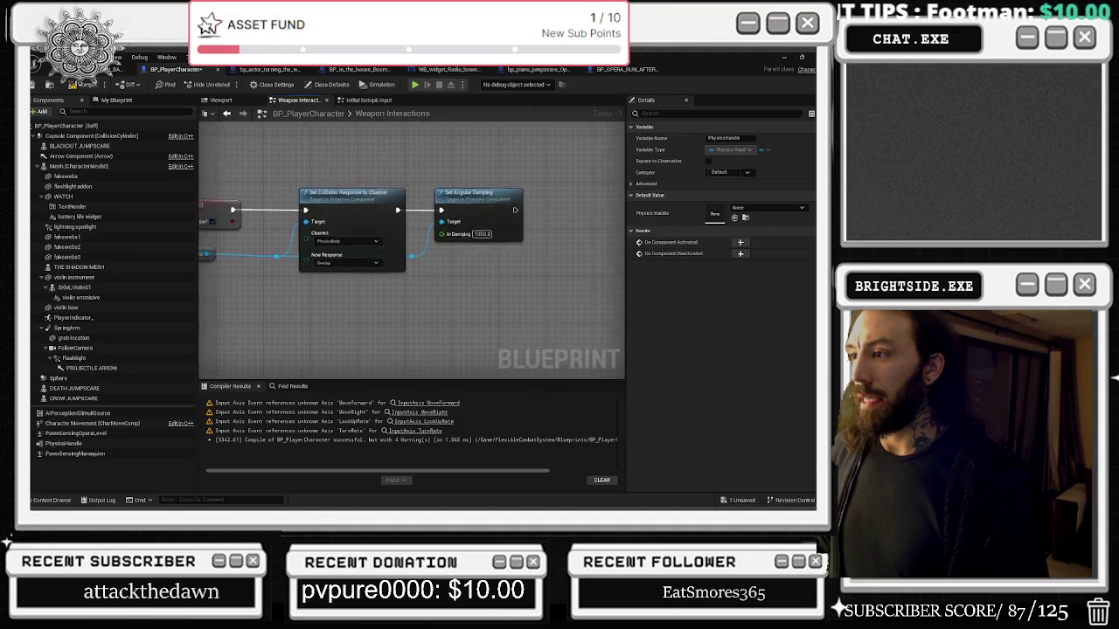
pyautogui.scroll(-4, 553, 231)
pyautogui.moveTo(553, 230); pyautogui.dragTo(468, 223)
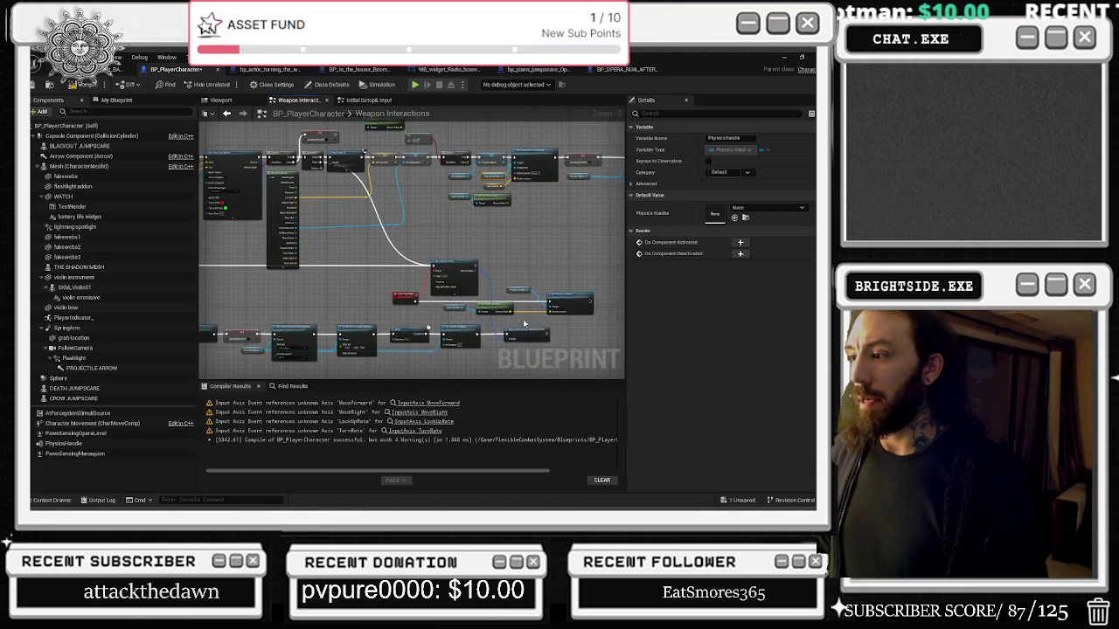
pyautogui.scroll(5, 509, 308)
# Select HOLD THE ITEM and Set Timer by Event, and place the Physics Handle getter beside Set Target Location.
pyautogui.moveTo(358, 260); pyautogui.dragTo(416, 231)
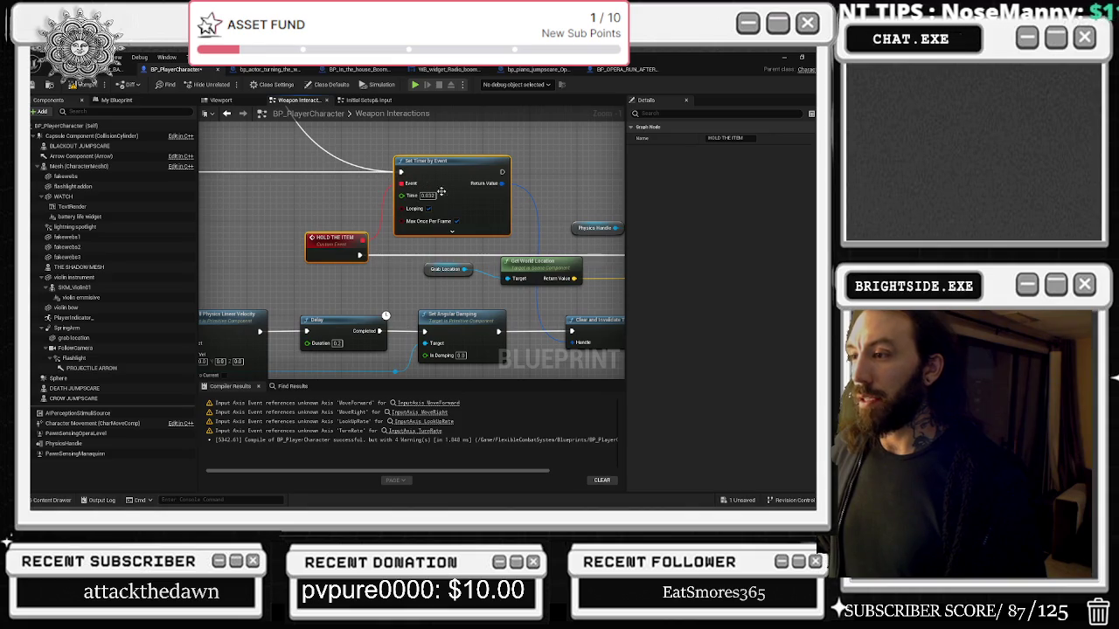
pyautogui.moveTo(601, 223)
pyautogui.mouseDown()
pyautogui.moveTo(514, 164)
pyautogui.moveTo(448, 169)
pyautogui.moveTo(465, 145)
pyautogui.moveTo(594, 246)
pyautogui.mouseUp()
pyautogui.click(452, 141)
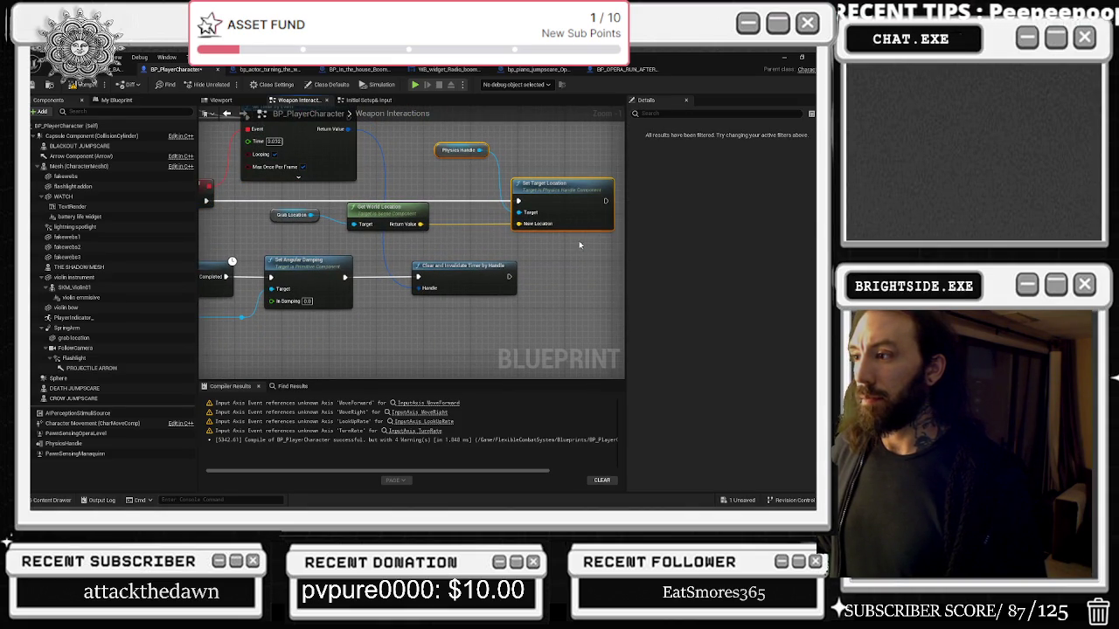
pyautogui.moveTo(479, 250)
pyautogui.mouseDown()
pyautogui.moveTo(529, 320)
pyautogui.moveTo(468, 308)
pyautogui.moveTo(432, 251)
pyautogui.moveTo(513, 244)
pyautogui.mouseUp()
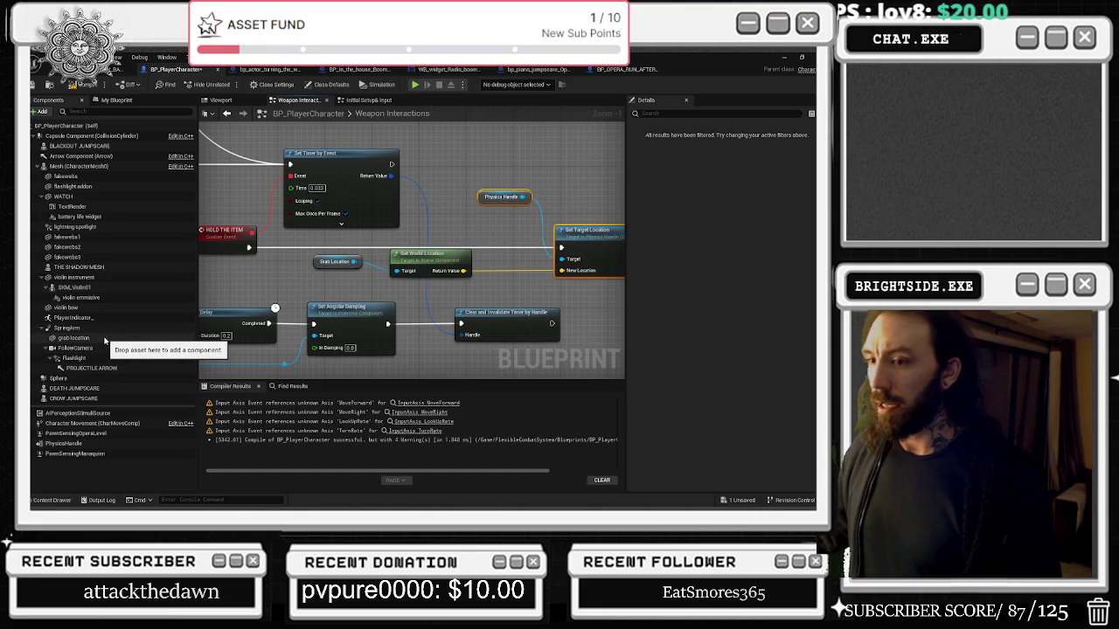
# Glance over the grab location component, viewport and graphs, then bring the YouTube 'Watch Yo Step' window forward.
pyautogui.click(79, 337)
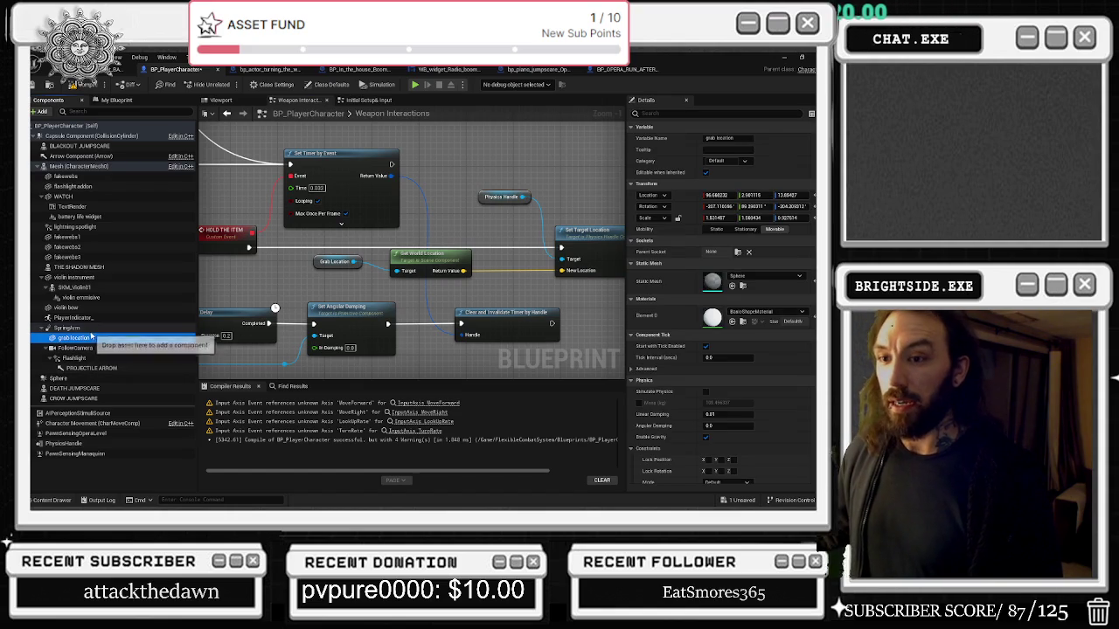
pyautogui.click(222, 101)
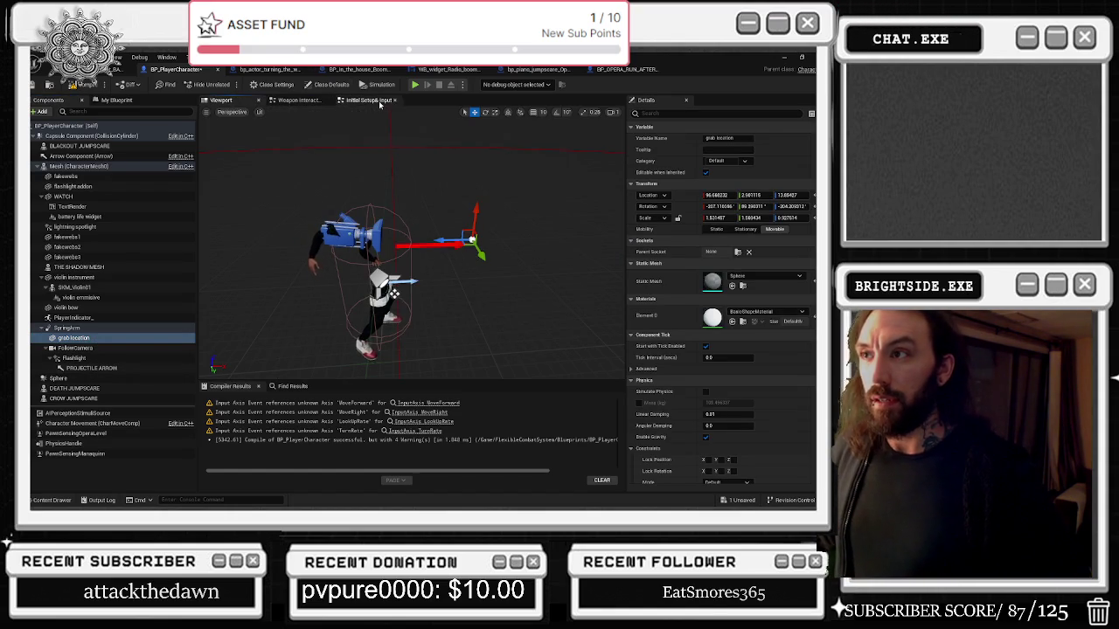
pyautogui.click(369, 100)
pyautogui.click(297, 100)
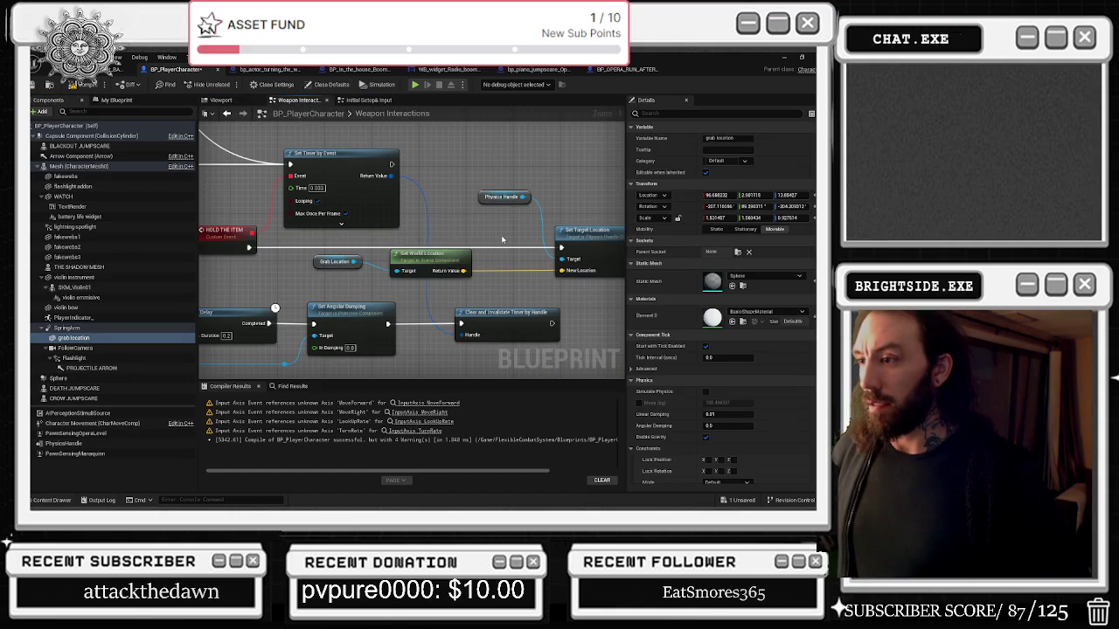
pyautogui.moveTo(502, 235); pyautogui.dragTo(442, 240)
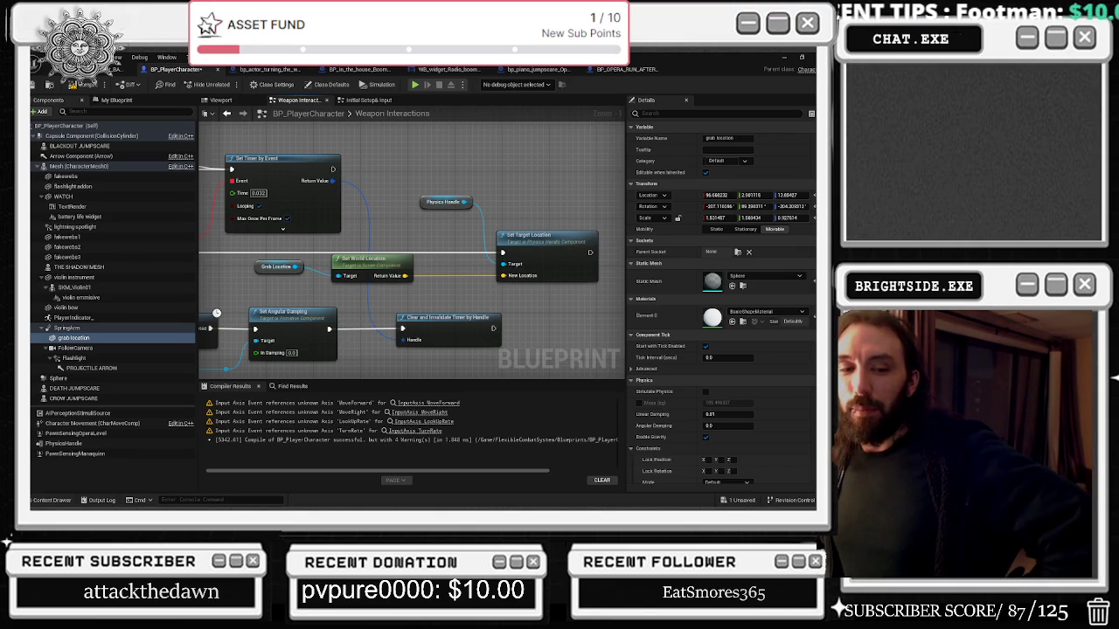
pyautogui.hotkey('alt', 'Tab')
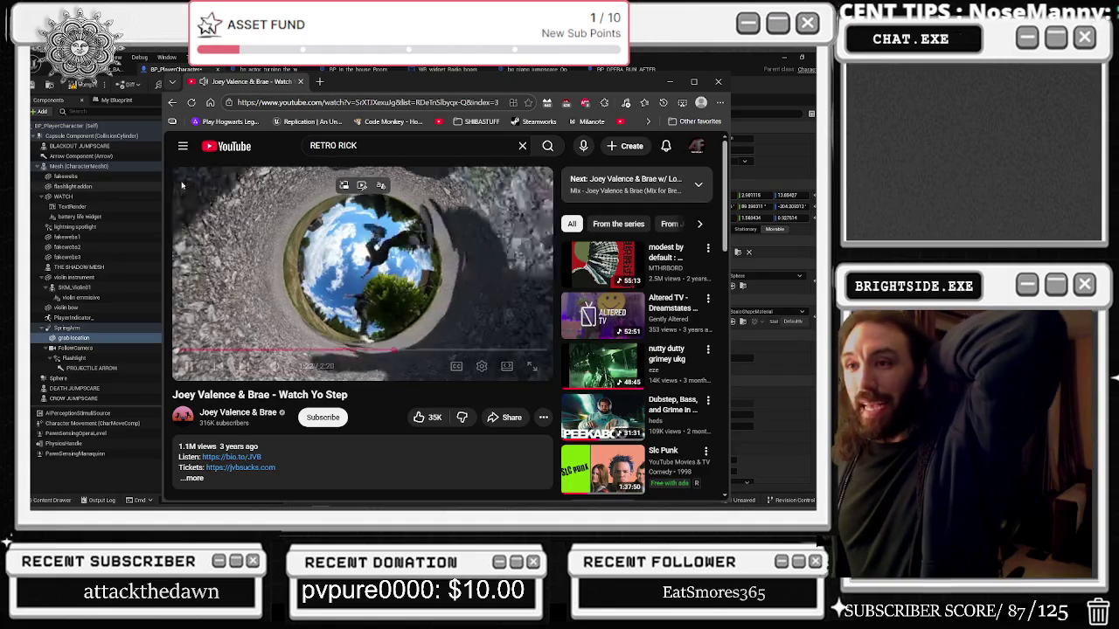
# Minimise the 'Watch Yo Step' browser window to reveal the Weapon Interactions graph.
pyautogui.moveTo(357, 498)
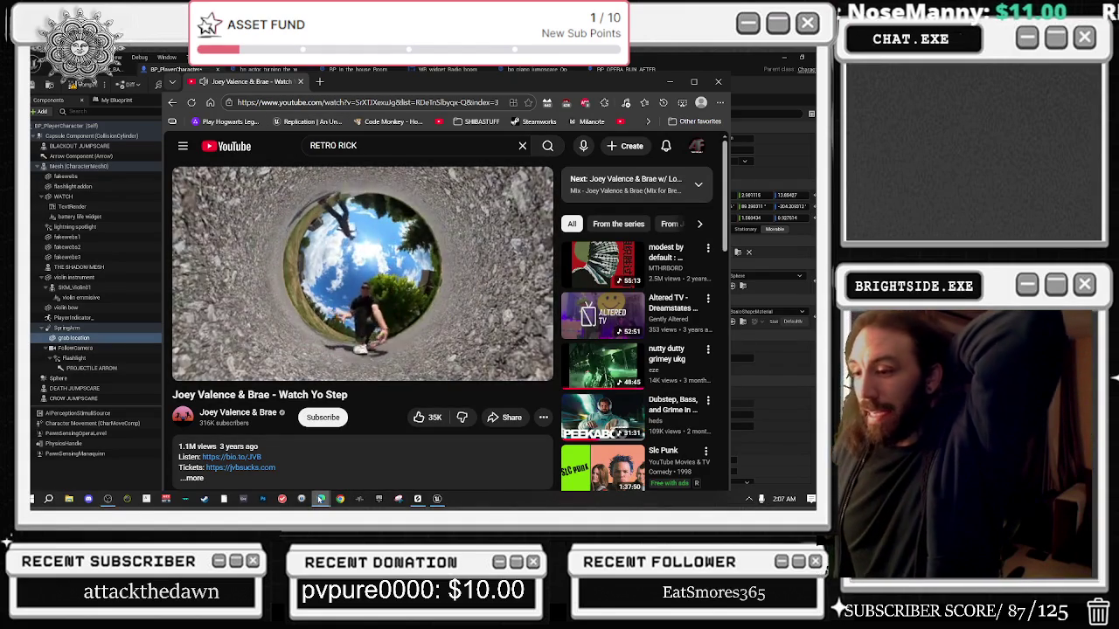
pyautogui.moveTo(320, 502)
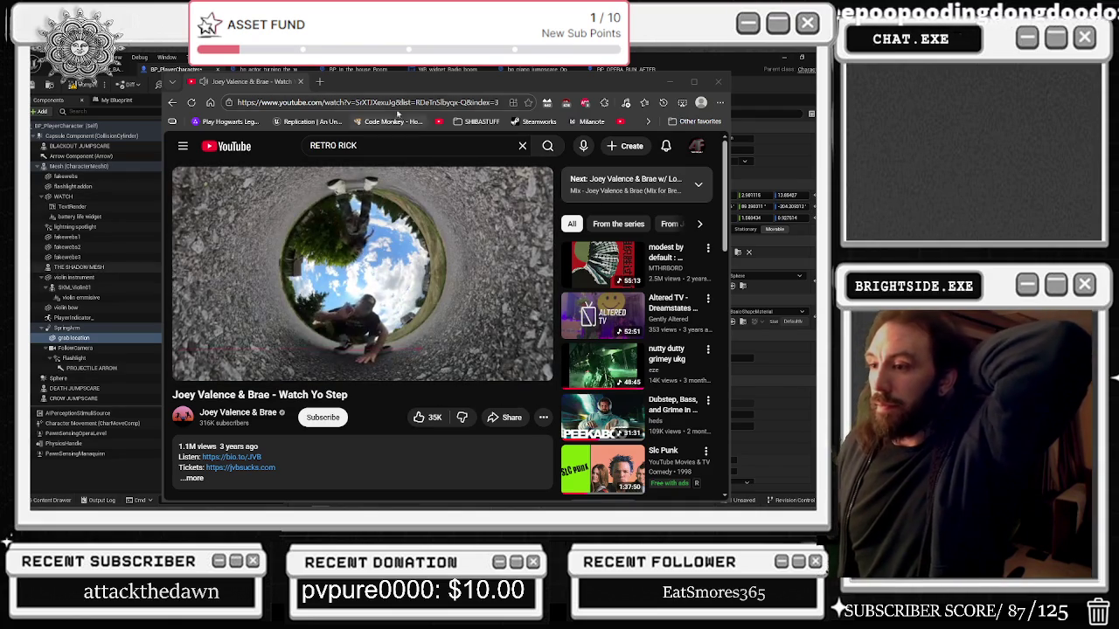
pyautogui.click(122, 277)
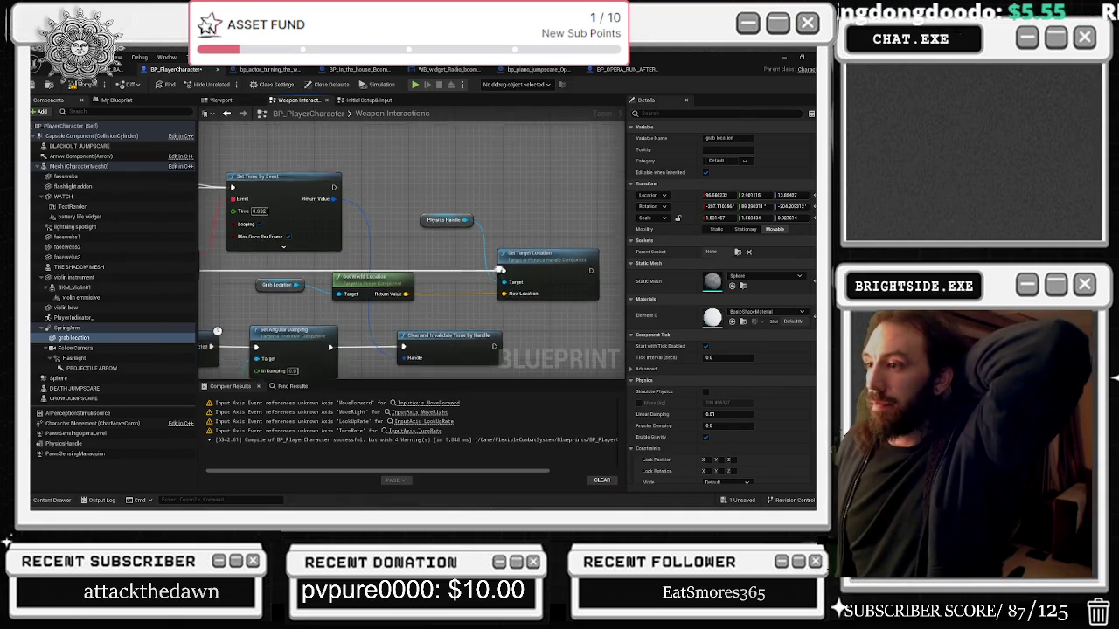
# Wire Get World Location's Return Value into Grab Location, compile and save, and return to the level.
pyautogui.moveTo(429, 350); pyautogui.dragTo(516, 367)
pyautogui.moveTo(498, 293); pyautogui.dragTo(520, 289)
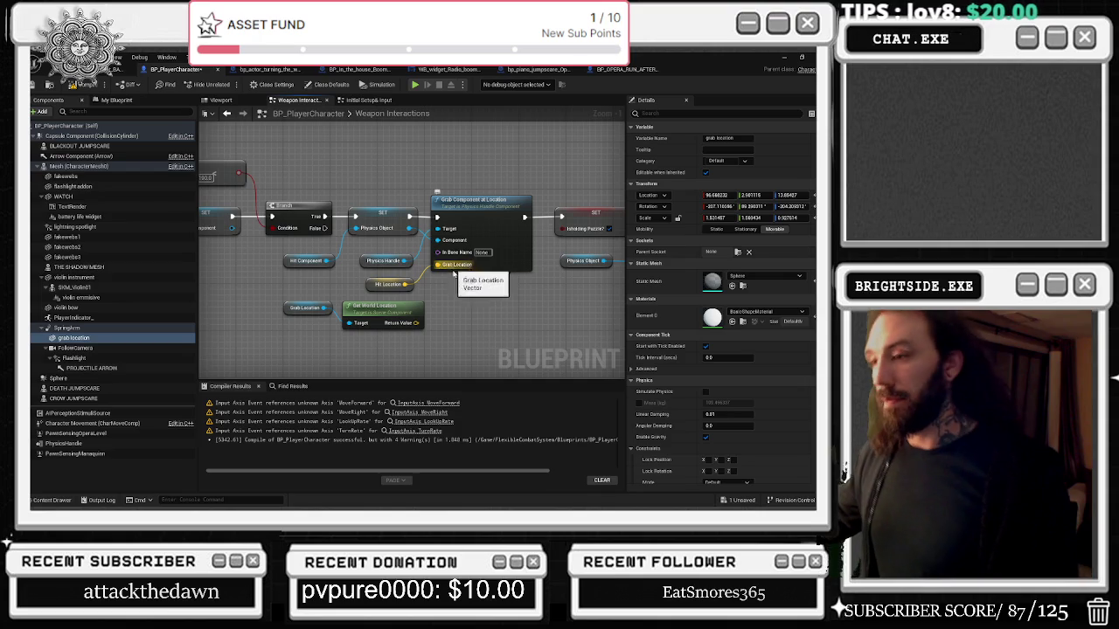
pyautogui.moveTo(423, 323); pyautogui.dragTo(437, 264)
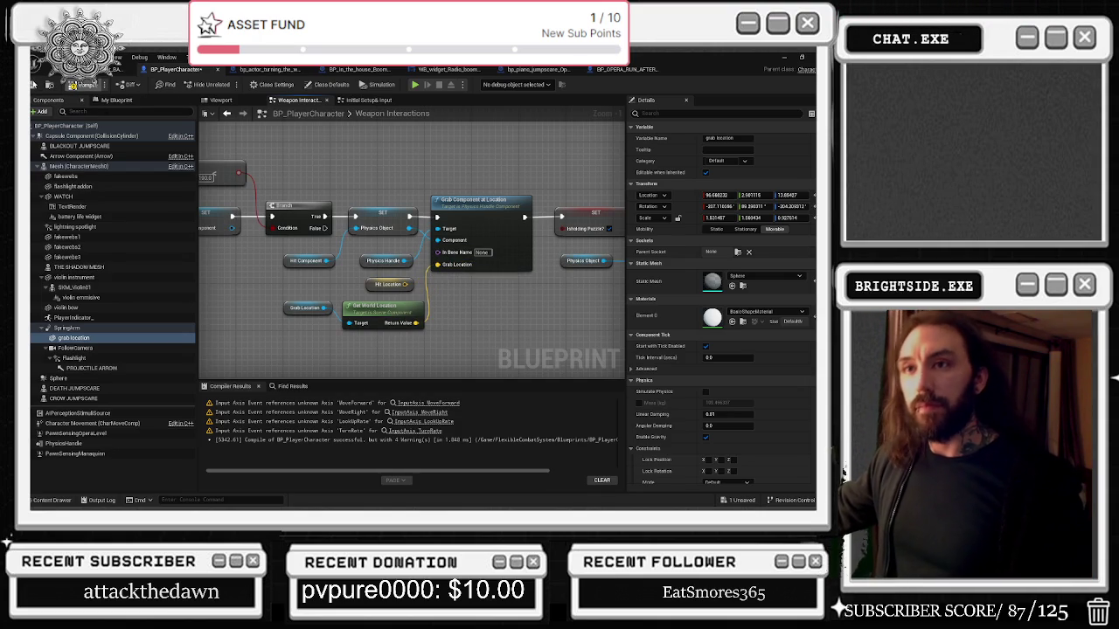
pyautogui.click(83, 85)
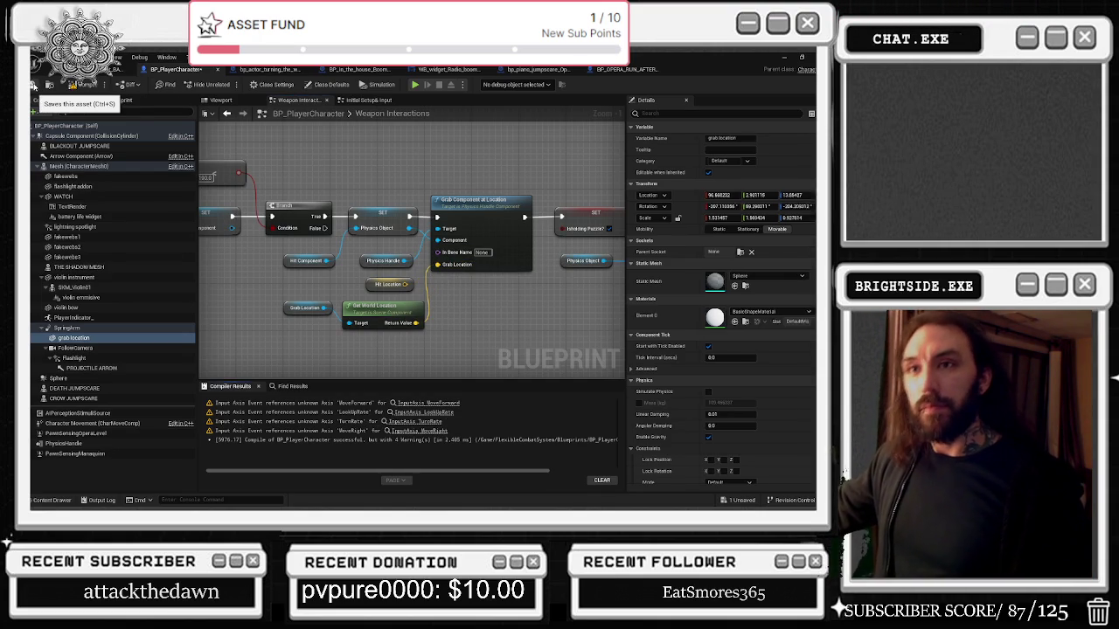
pyautogui.click(87, 70)
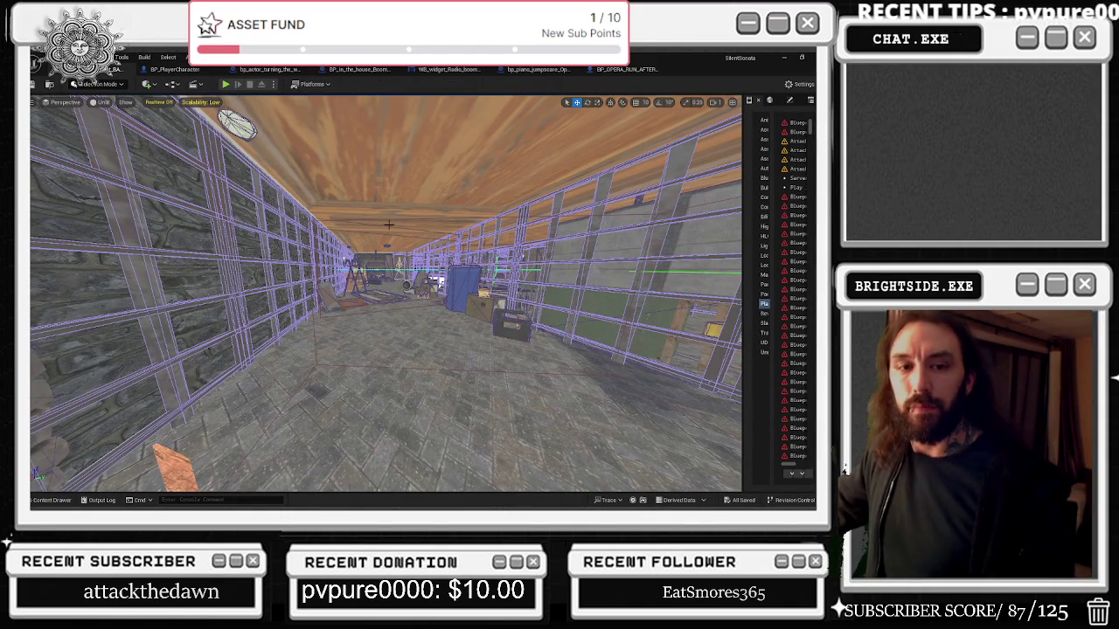
# Fly the camera down the corridor and up to the wooden ceiling planes by the brick wall.
pyautogui.moveTo(389, 225)
pyautogui.mouseDown()
pyautogui.moveTo(385, 210)
pyautogui.moveTo(263, 231)
pyautogui.moveTo(367, 209)
pyautogui.moveTo(306, 223)
pyautogui.moveTo(437, 231)
pyautogui.moveTo(402, 214)
pyautogui.mouseUp()
pyautogui.moveTo(384, 288); pyautogui.dragTo(236, 266)
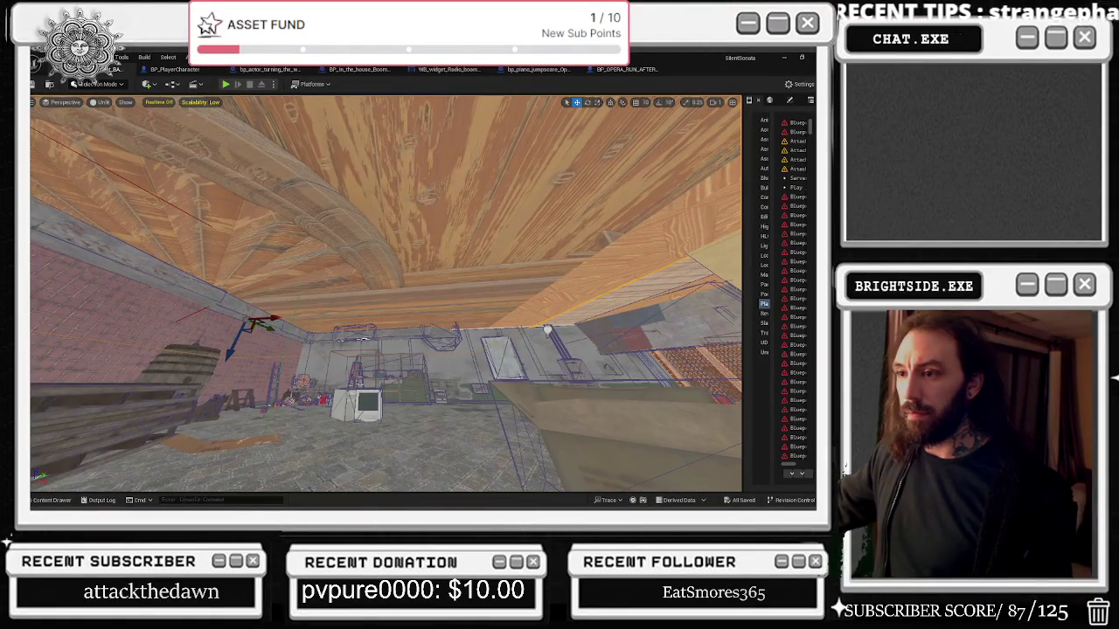
pyautogui.click(769, 101)
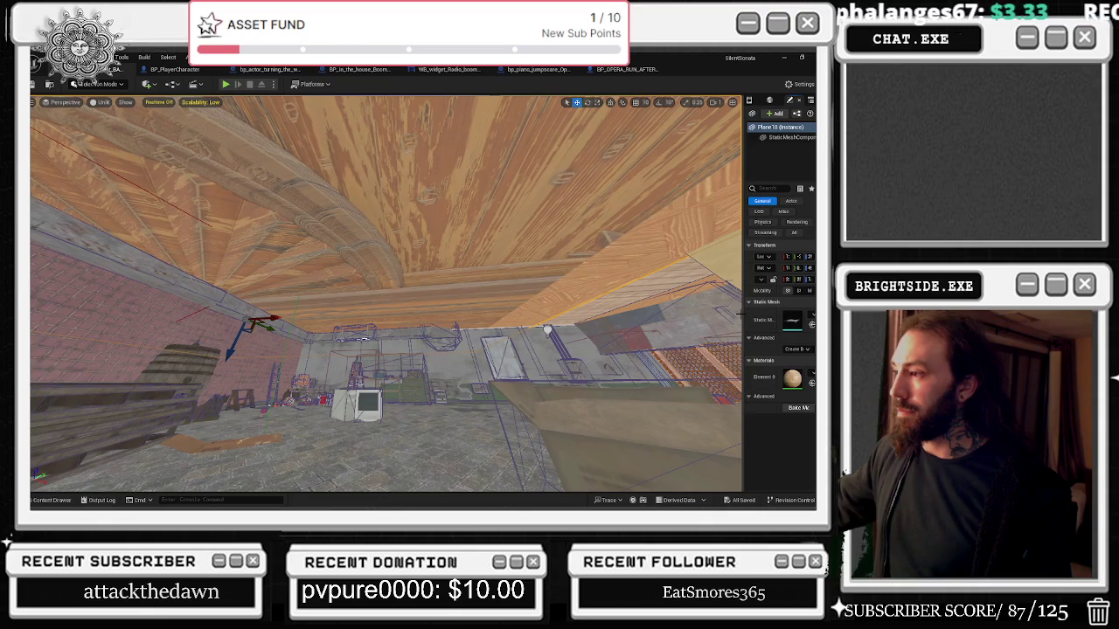
# Widen the Details area and keep MI_Ceiling on Plane18's Element 0 slot, filtering by 'CEILING'.
pyautogui.moveTo(741, 314); pyautogui.dragTo(638, 318)
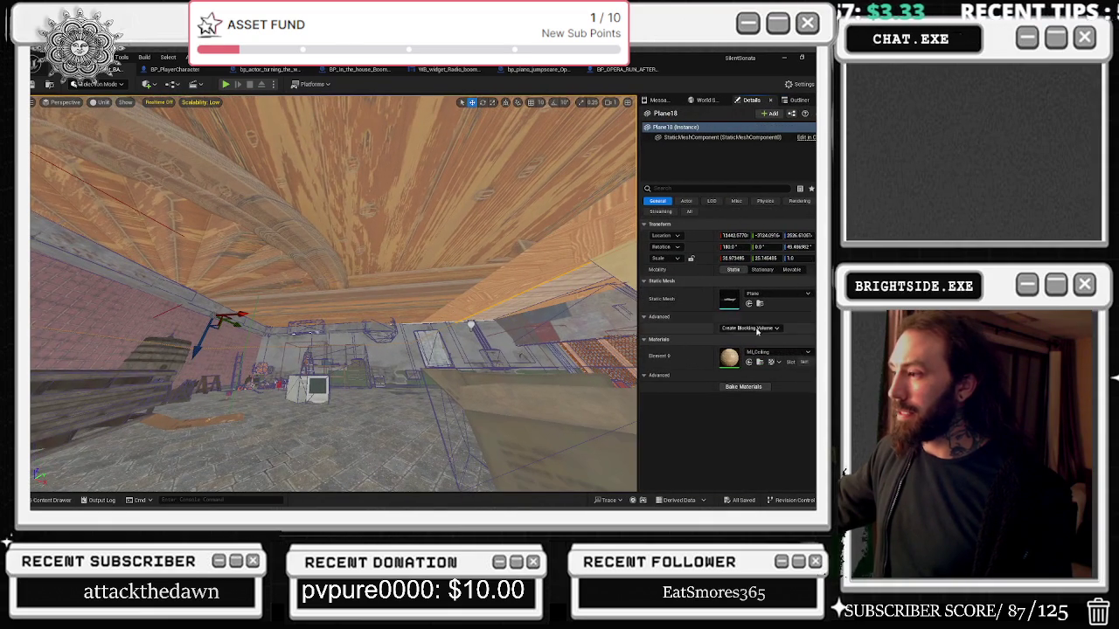
pyautogui.click(776, 352)
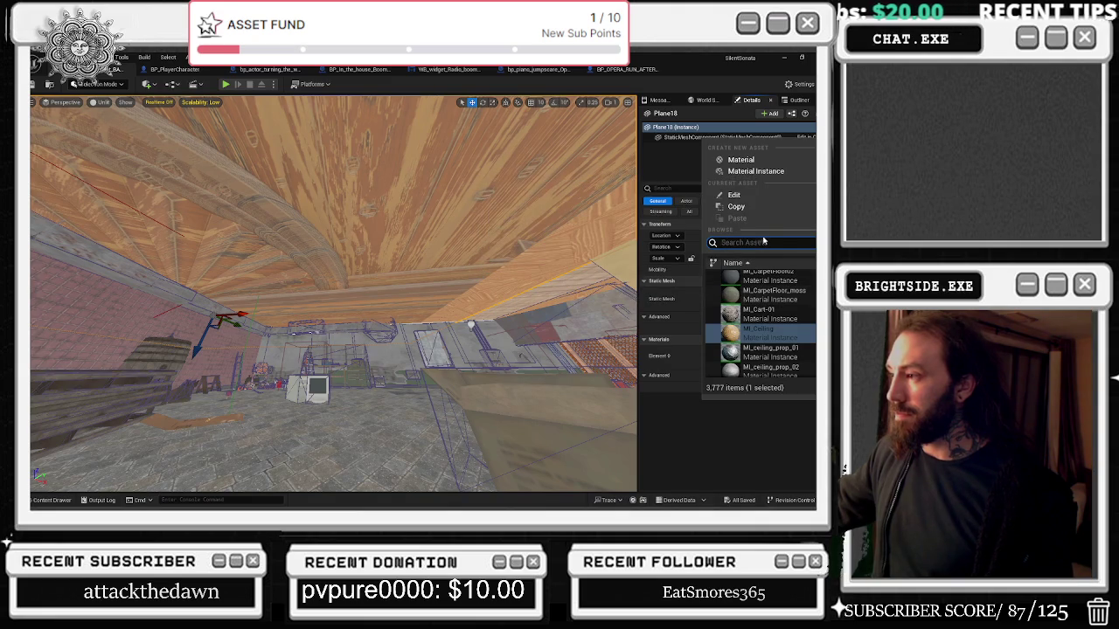
pyautogui.write('CE')
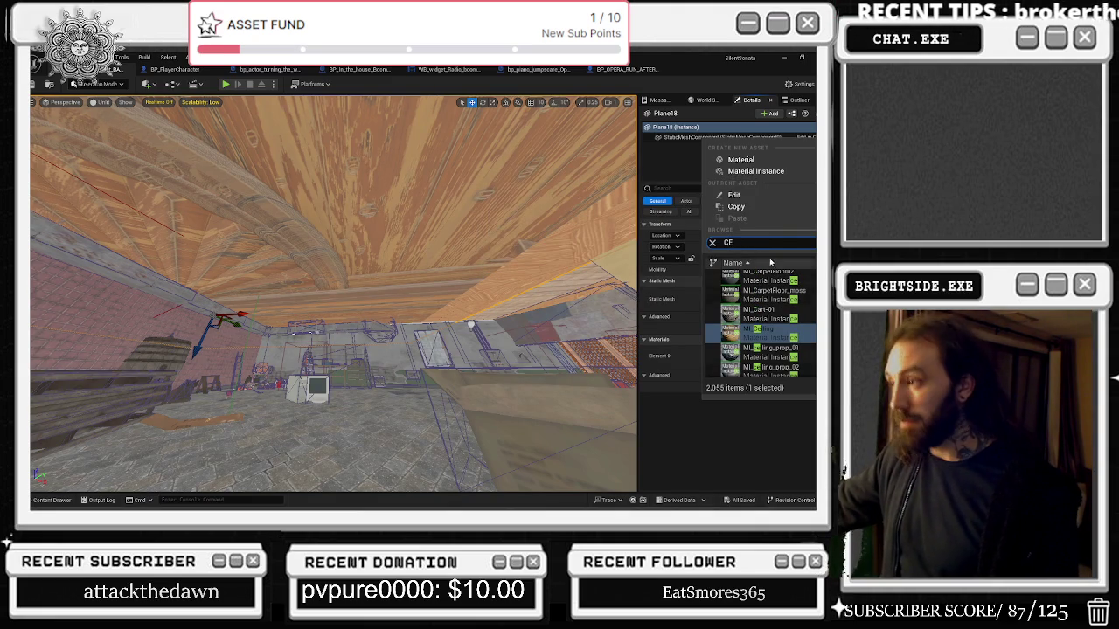
pyautogui.write('IL')
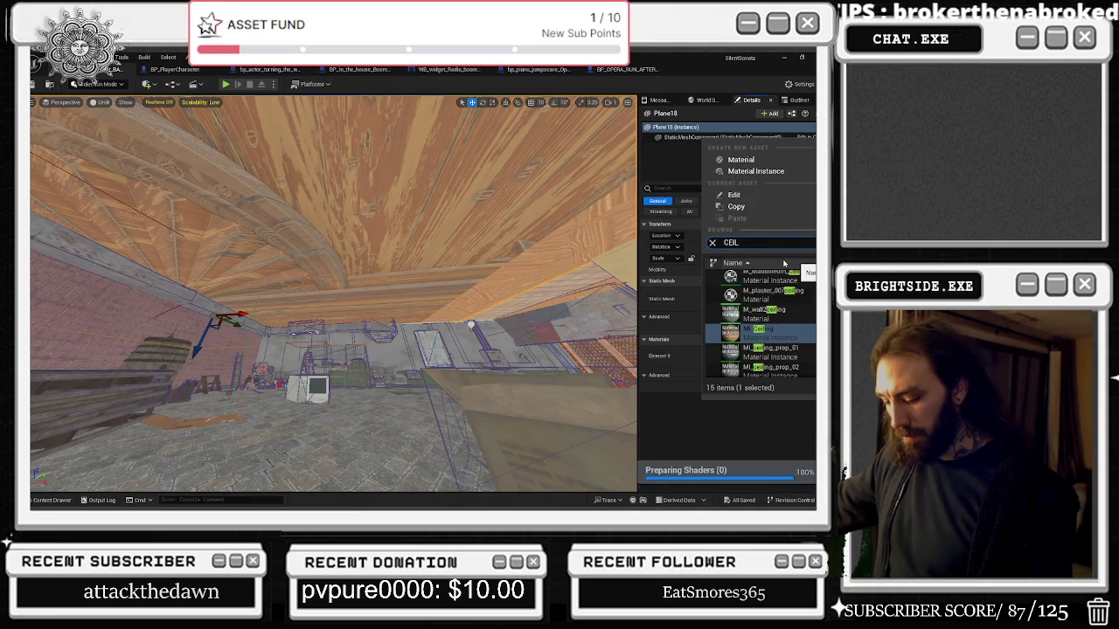
pyautogui.write('ING')
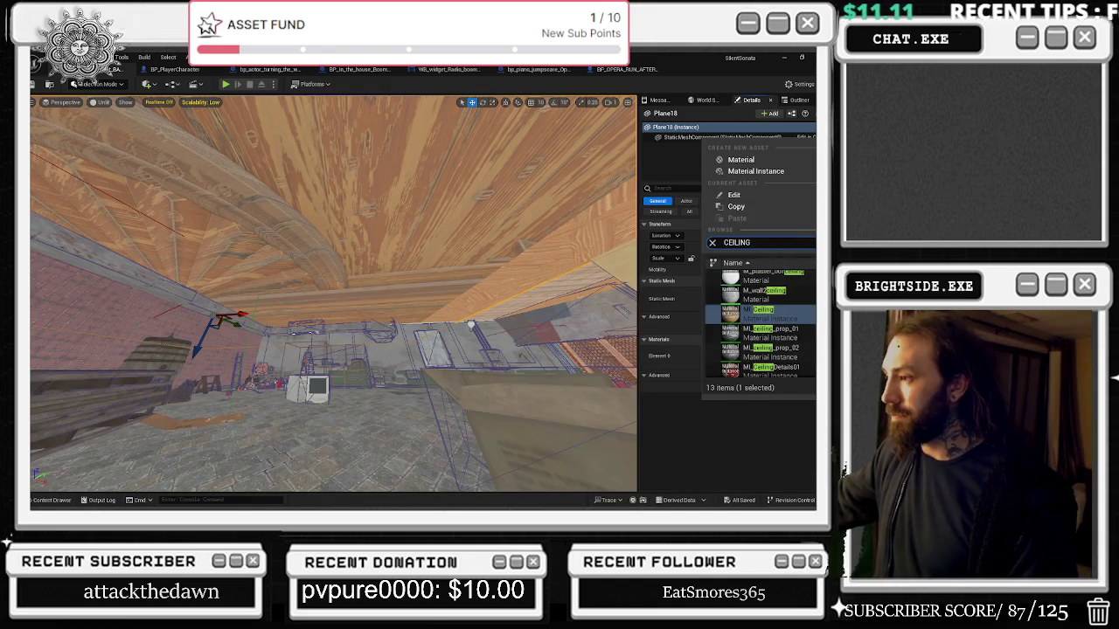
pyautogui.click(778, 430)
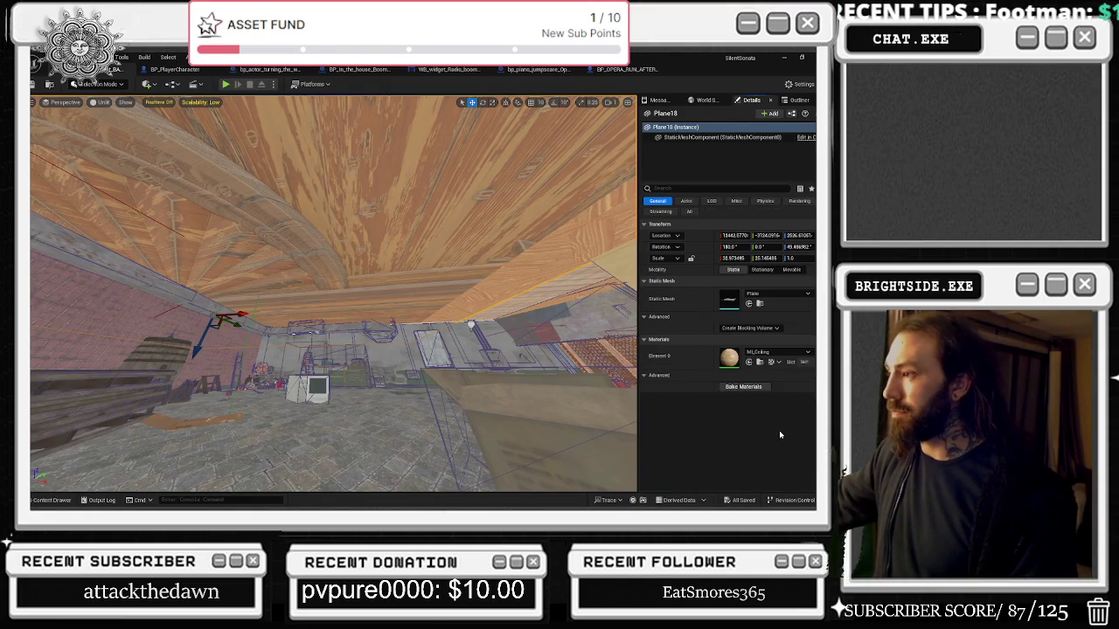
pyautogui.click(759, 362)
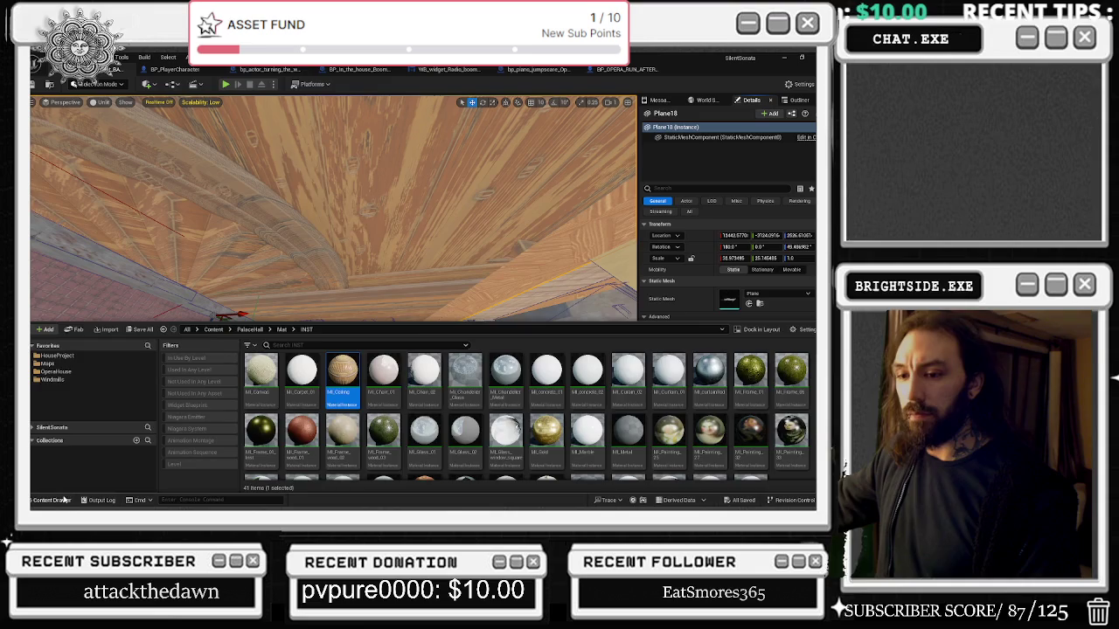
pyautogui.hotkey('ctrl', 'space')
pyautogui.click(759, 354)
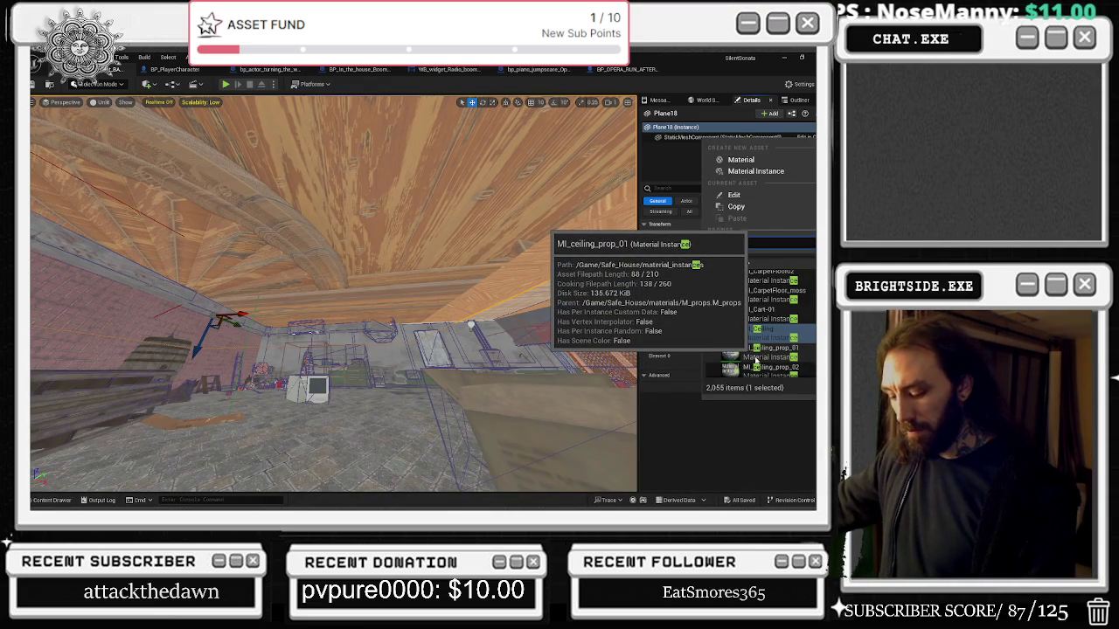
pyautogui.write('CEILING')
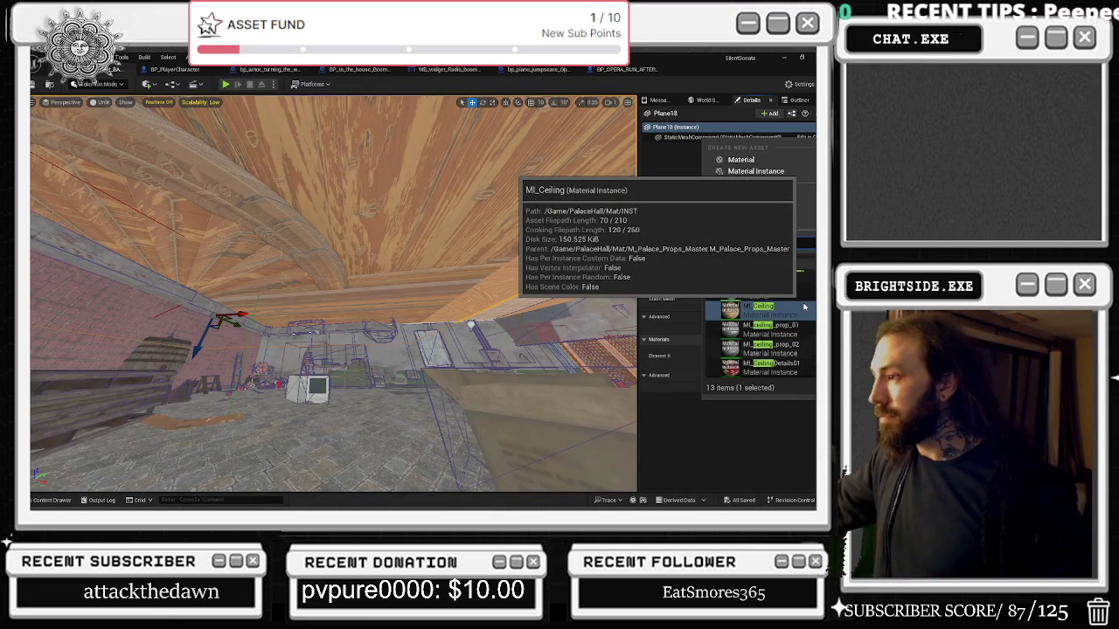
pyautogui.click(804, 306)
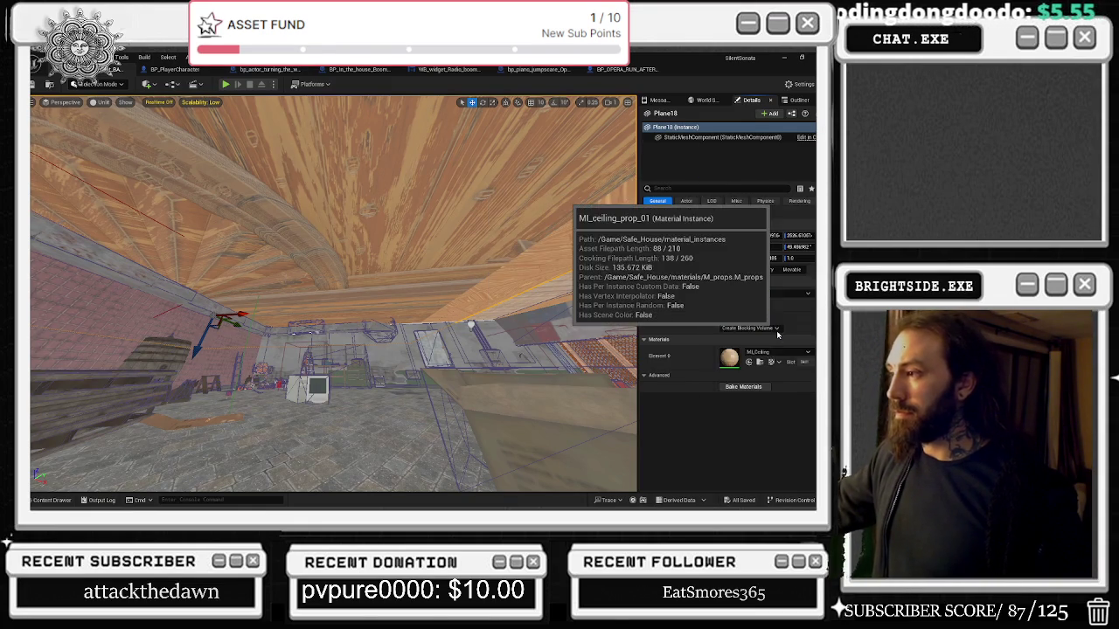
# Try MI_ceiling_prop_01, MI_CeilingDetails01 and M_plaster_007ceiling on Plane18's Element 0 slot.
pyautogui.click(760, 329)
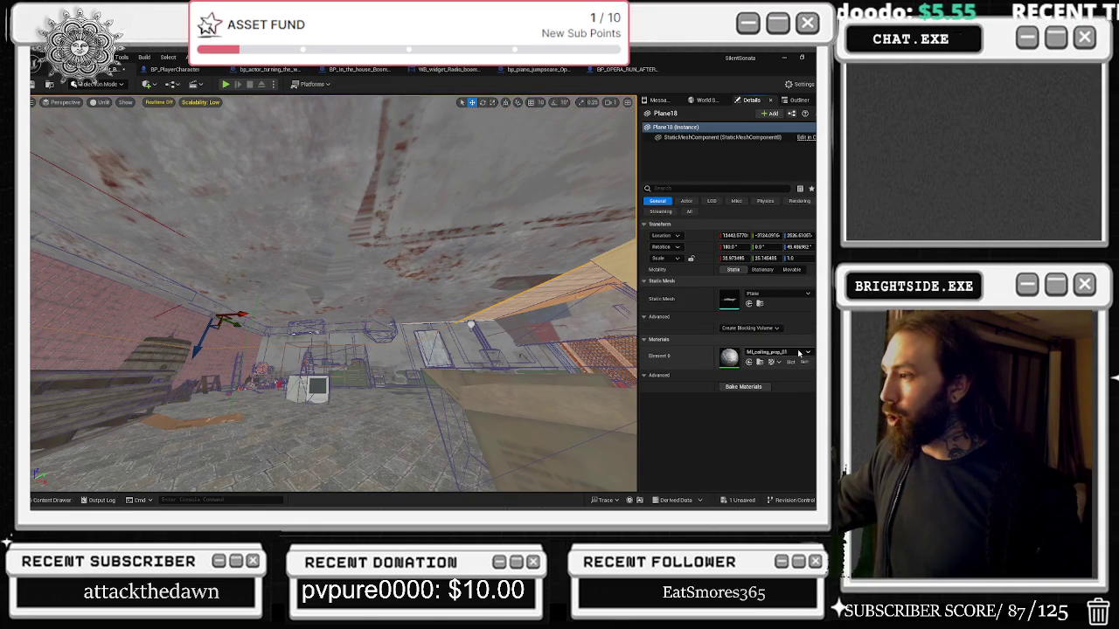
pyautogui.click(776, 353)
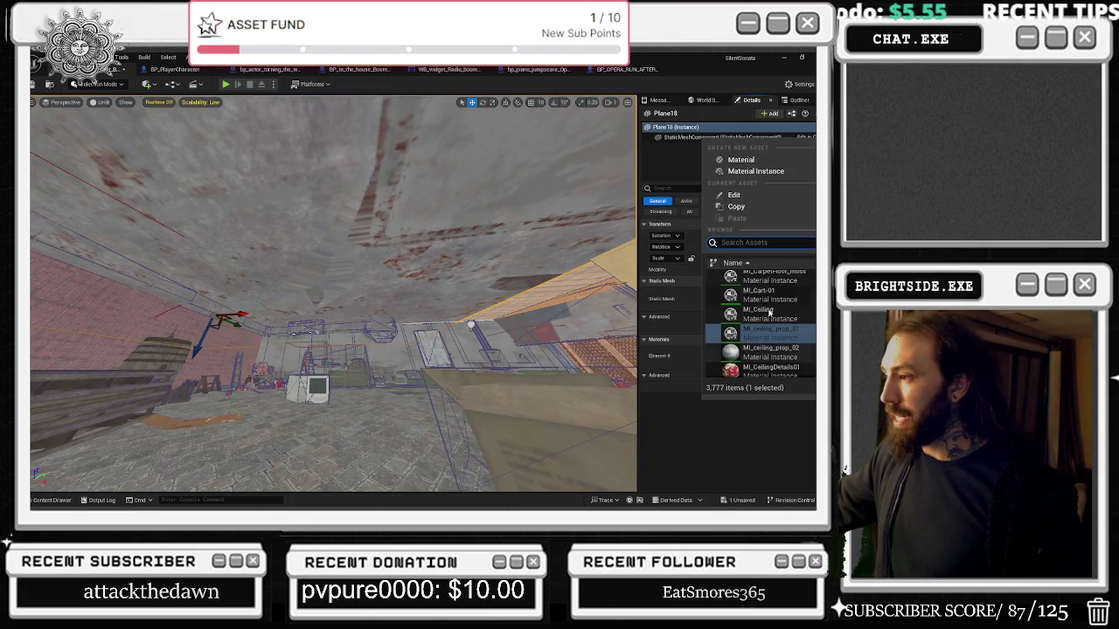
pyautogui.click(809, 367)
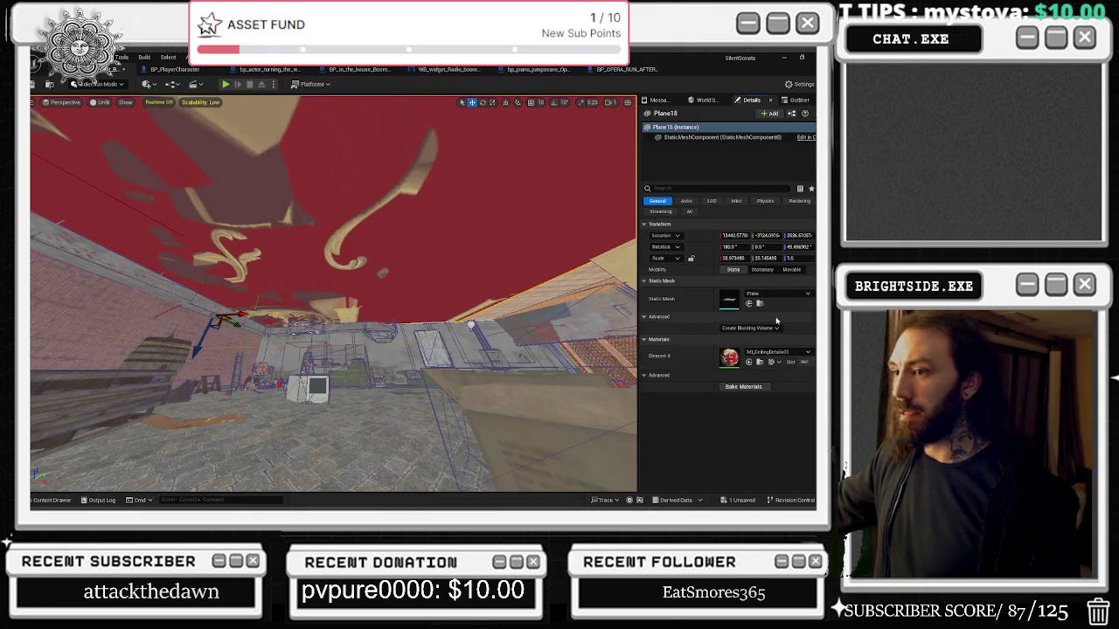
pyautogui.click(774, 353)
pyautogui.write('e')
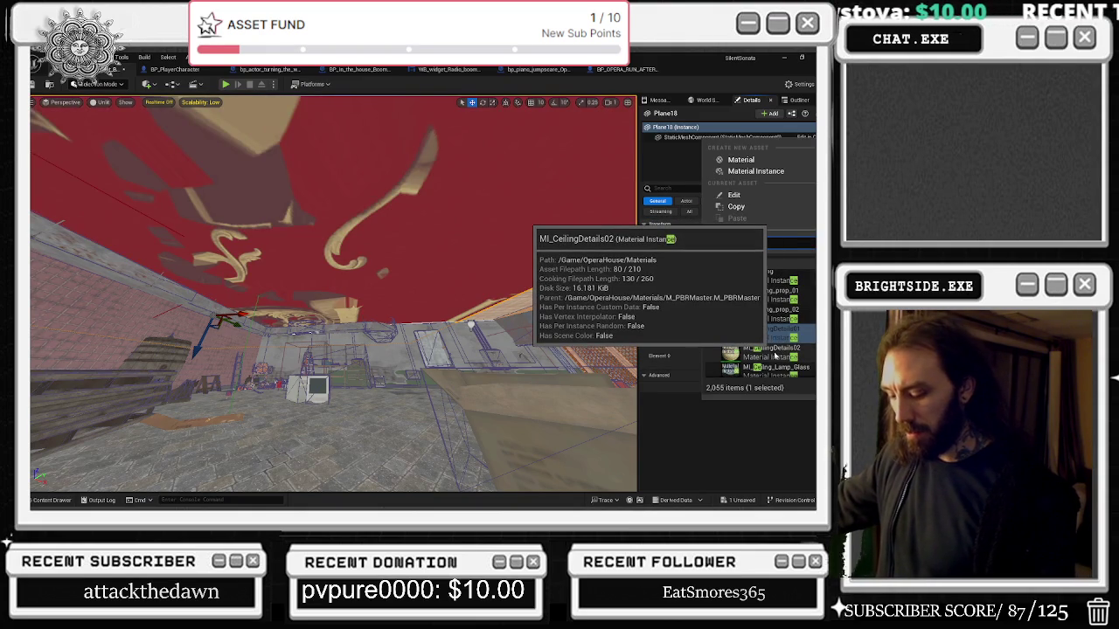
pyautogui.write('iling')
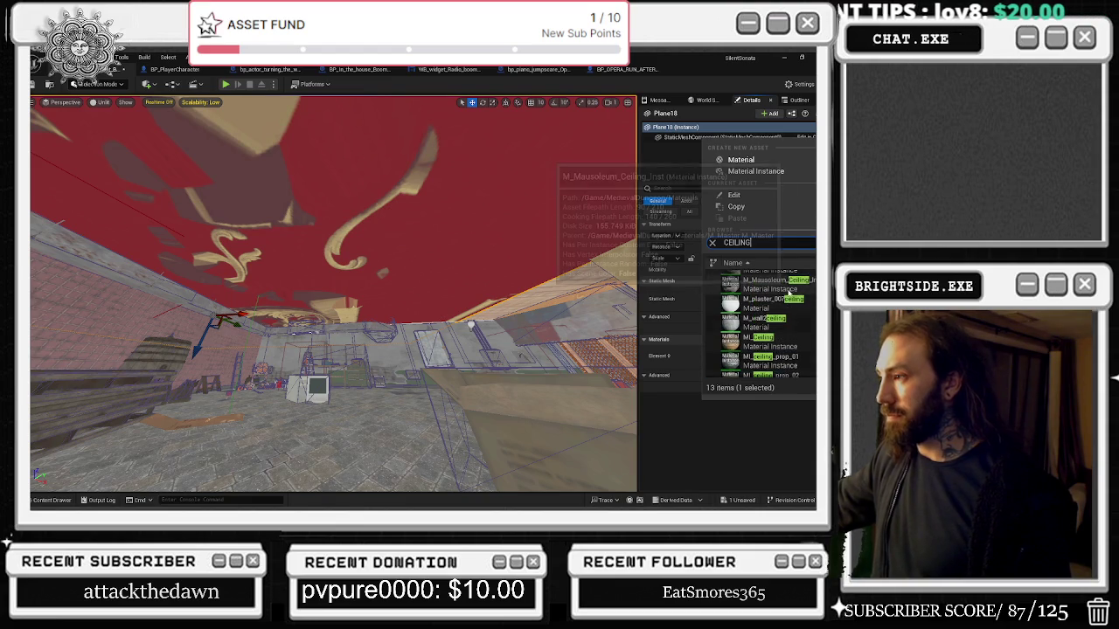
pyautogui.scroll(1, 797, 328)
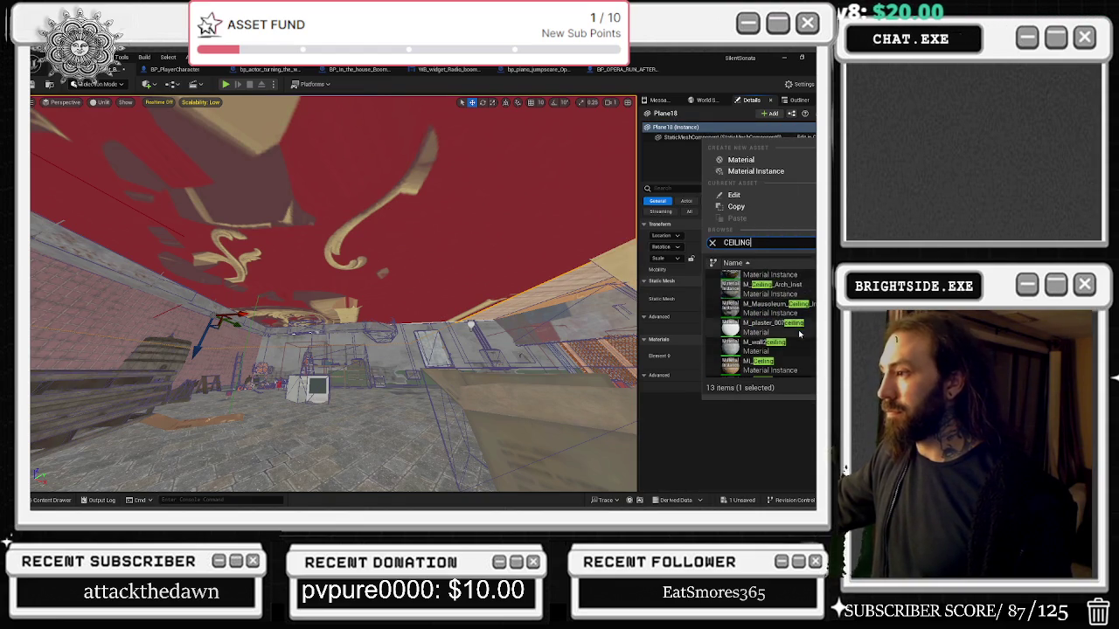
pyautogui.click(799, 332)
# Filter by 'ceiling', apply MI_CeilingDetails02 and look at the retextured ceiling.
pyautogui.click(760, 354)
pyautogui.write('ceiling')
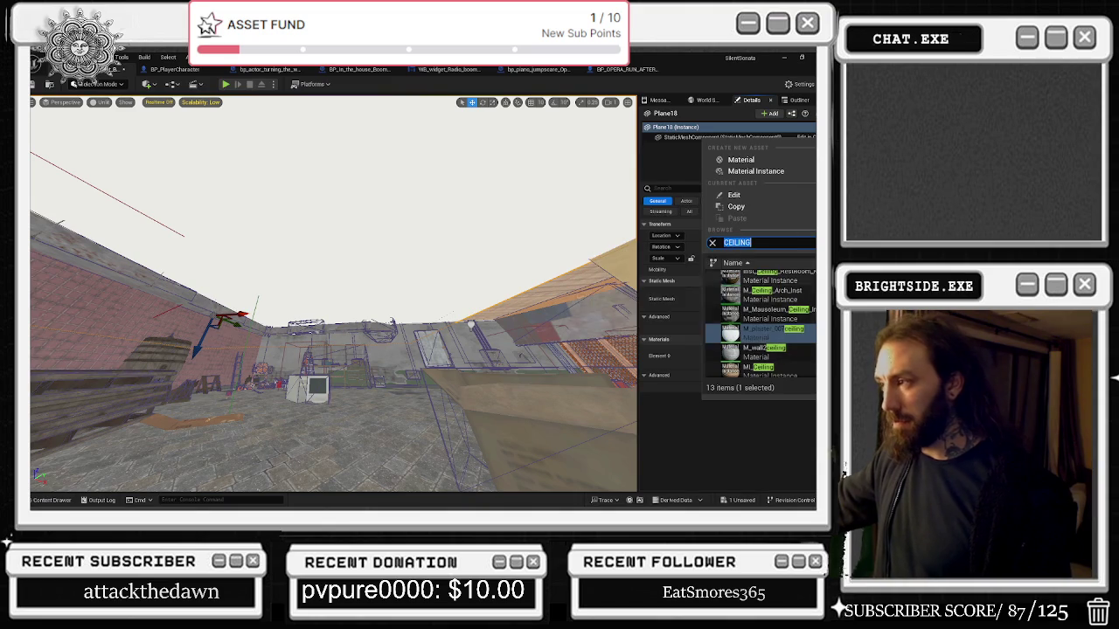
pyautogui.scroll(5, 791, 346)
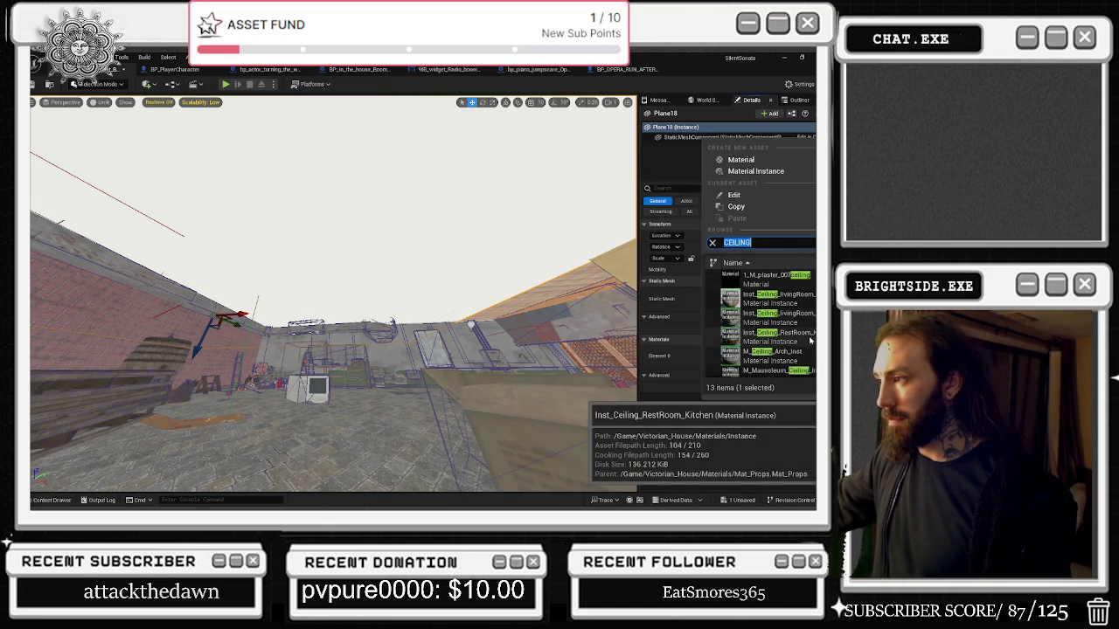
pyautogui.scroll(-3, 800, 358)
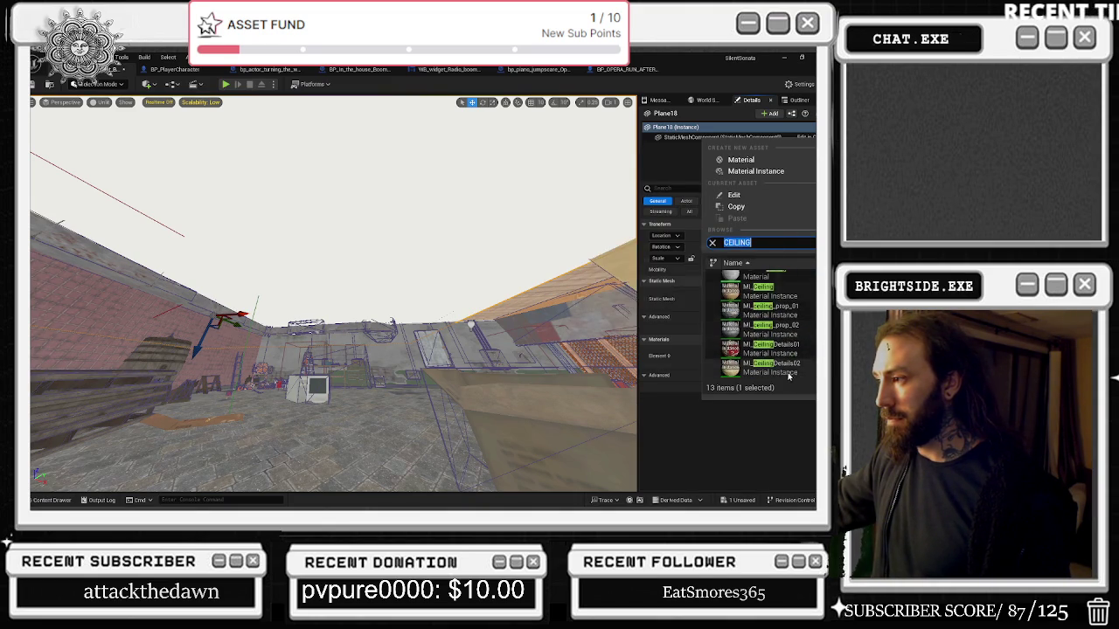
pyautogui.click(787, 373)
pyautogui.moveTo(332, 297); pyautogui.dragTo(332, 354)
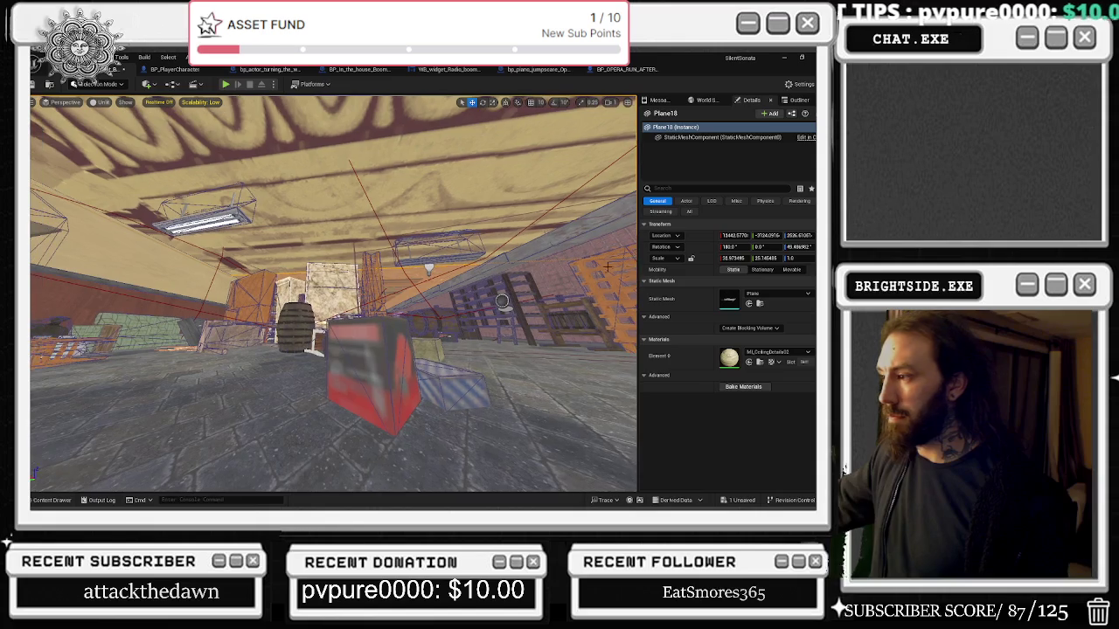
# Try MI_ceiling_prop_02, then settle on the red-splattered MI_Ceiling_grey_01 material.
pyautogui.click(778, 354)
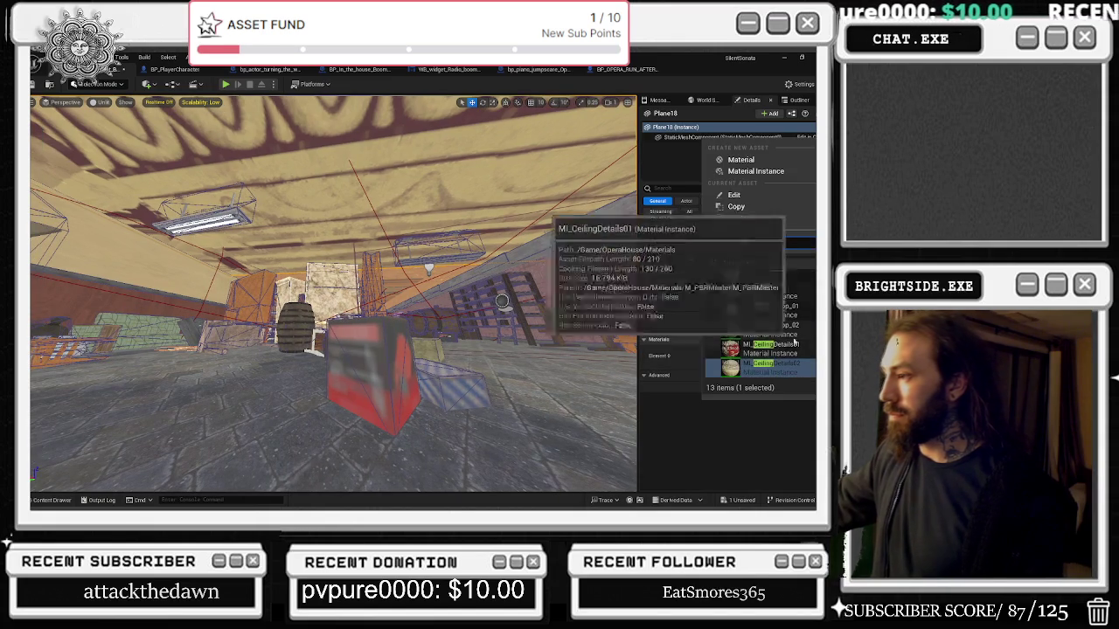
pyautogui.click(760, 329)
pyautogui.moveTo(332, 297)
pyautogui.mouseDown()
pyautogui.moveTo(323, 319)
pyautogui.moveTo(331, 313)
pyautogui.mouseUp()
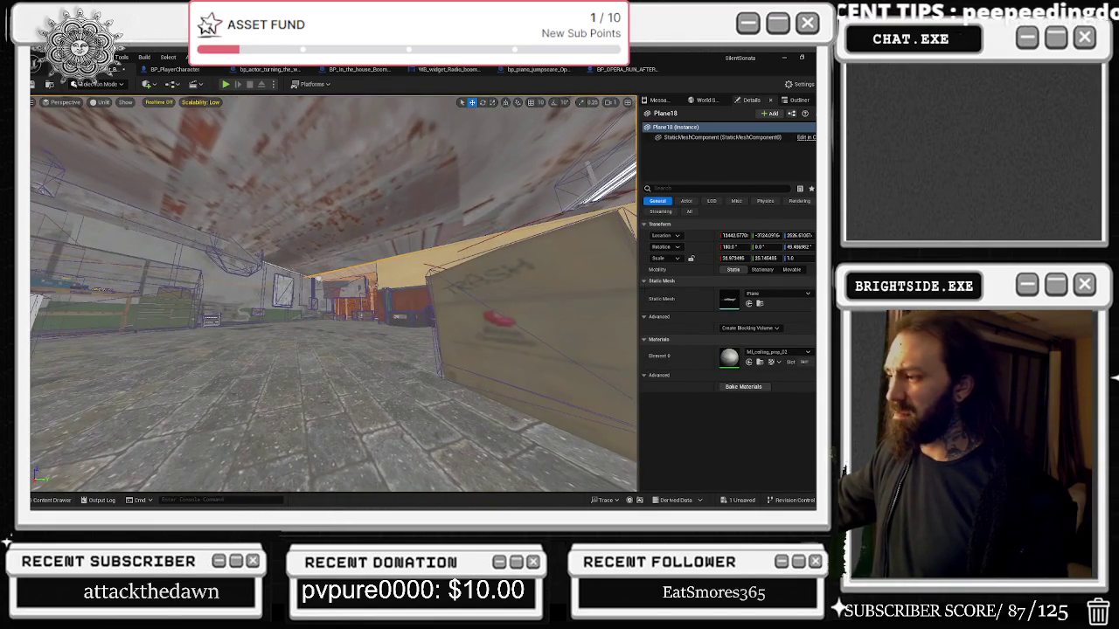
pyautogui.click(775, 354)
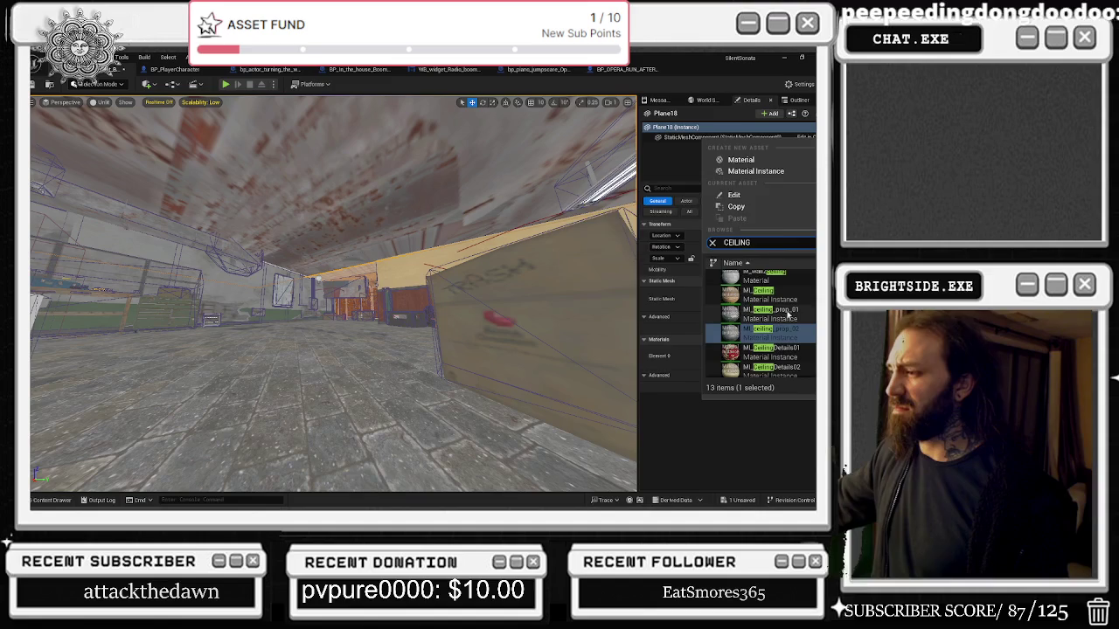
pyautogui.click(777, 315)
pyautogui.moveTo(332, 297)
pyautogui.mouseDown()
pyautogui.moveTo(279, 299)
pyautogui.moveTo(271, 262)
pyautogui.mouseUp()
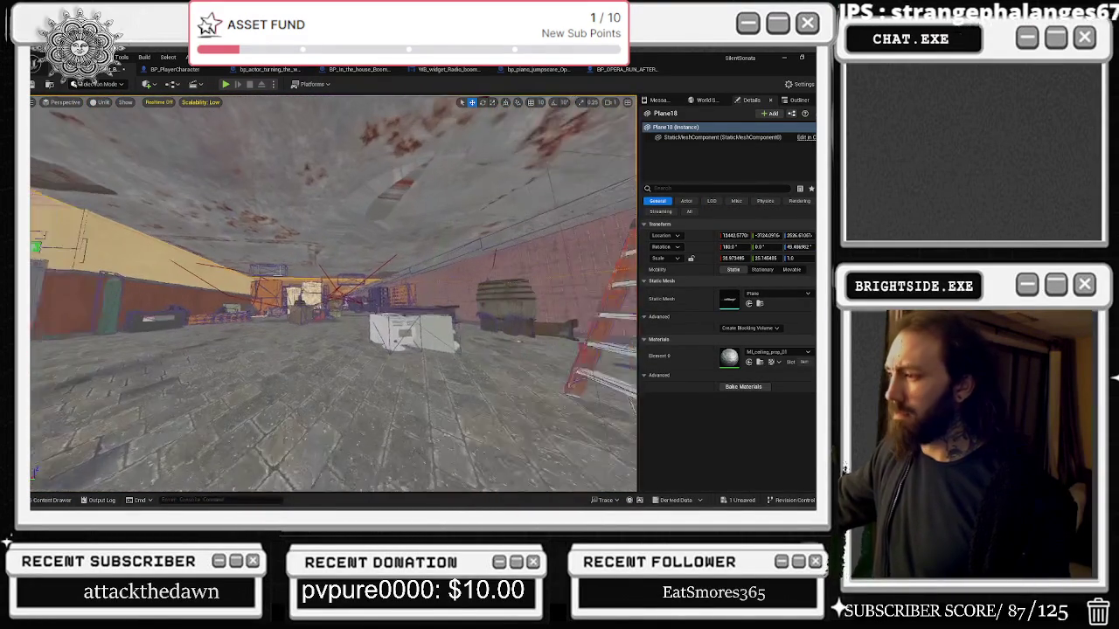
# Give Plane18's Element 0 the M_wall2ceiling material and inspect the grey ceiling.
pyautogui.click(769, 352)
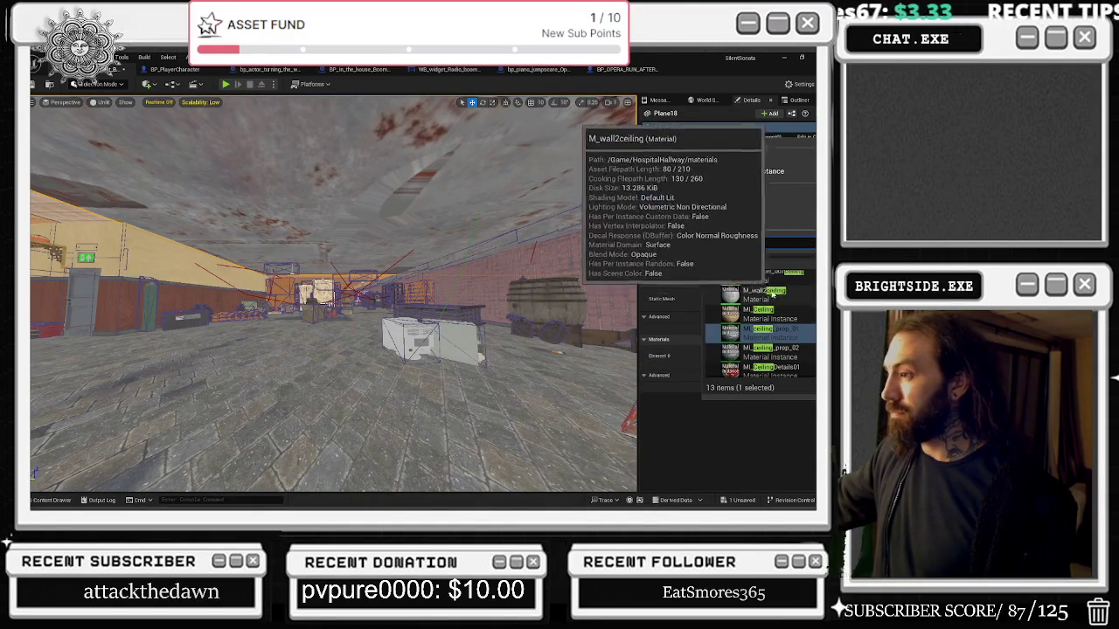
pyautogui.click(725, 299)
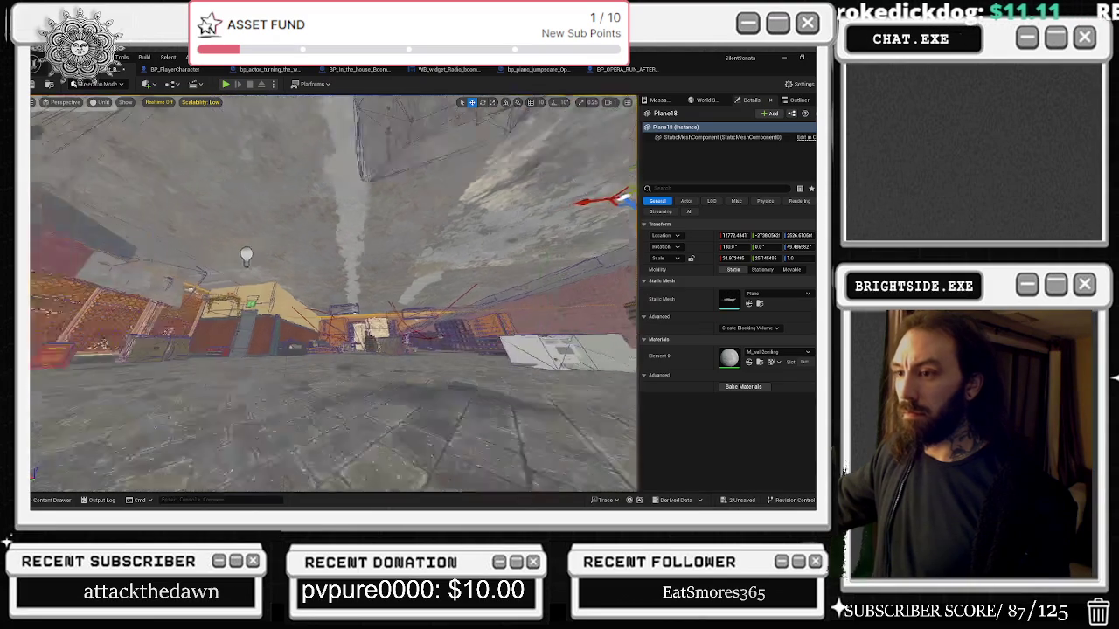
pyautogui.moveTo(349, 332); pyautogui.dragTo(288, 324)
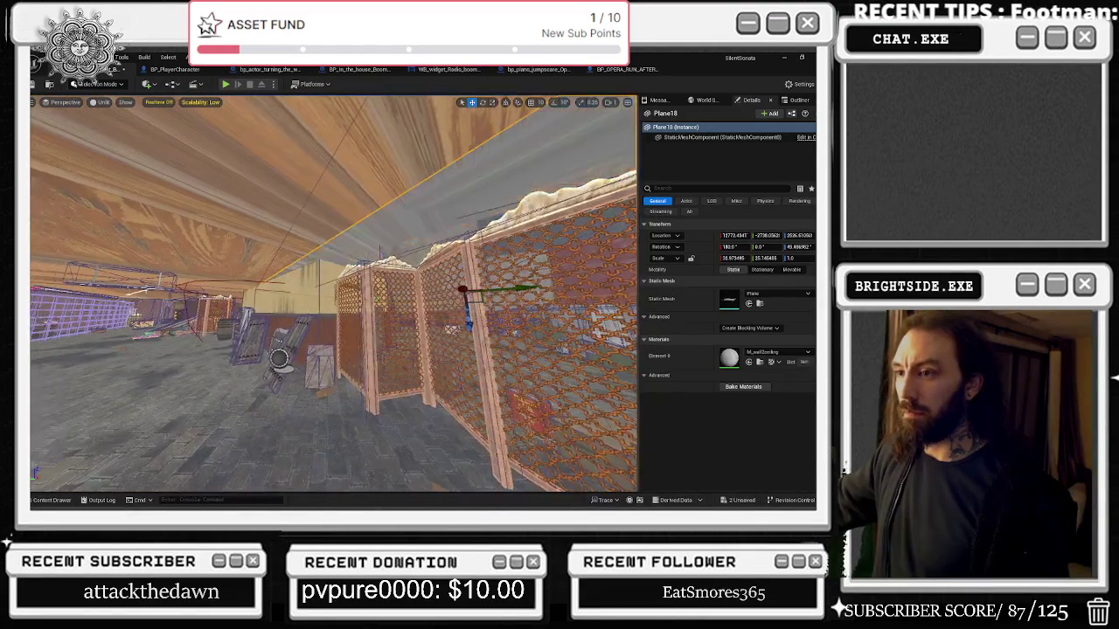
pyautogui.moveTo(534, 288)
pyautogui.mouseDown()
pyautogui.moveTo(535, 265)
pyautogui.moveTo(528, 274)
pyautogui.mouseUp()
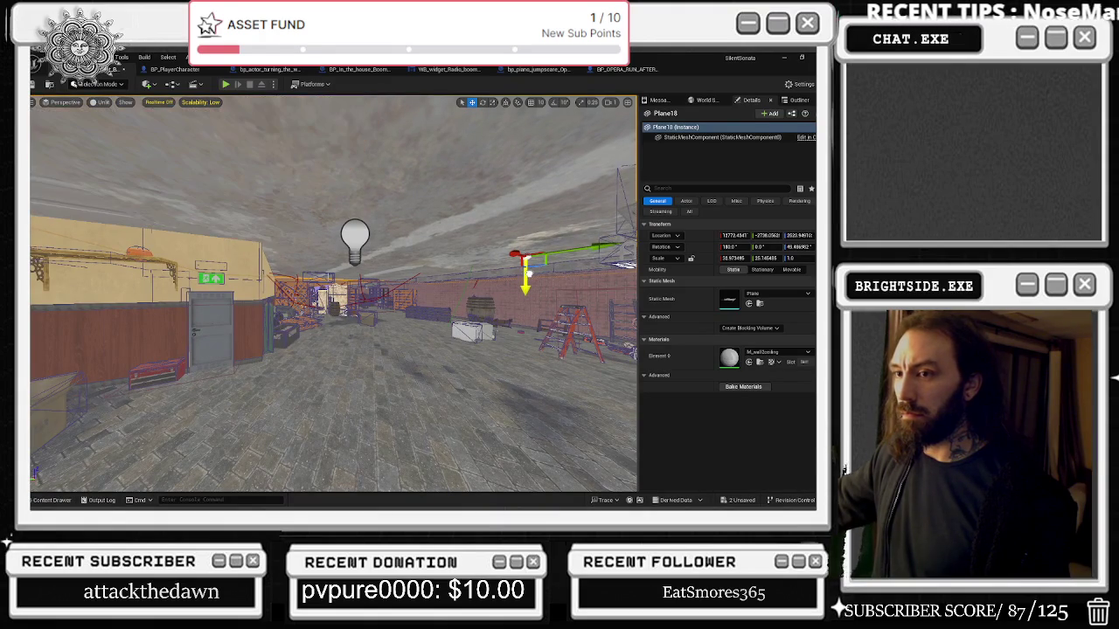
# Undo the accidental move of the ceiling plane, then select the wooden Plane33.
pyautogui.moveTo(529, 274)
pyautogui.mouseDown()
pyautogui.moveTo(454, 258)
pyautogui.moveTo(428, 266)
pyautogui.moveTo(398, 249)
pyautogui.moveTo(394, 271)
pyautogui.moveTo(397, 258)
pyautogui.moveTo(375, 278)
pyautogui.moveTo(398, 114)
pyautogui.moveTo(371, 144)
pyautogui.moveTo(367, 131)
pyautogui.mouseUp()
pyautogui.hotkey('ctrl', 'z')
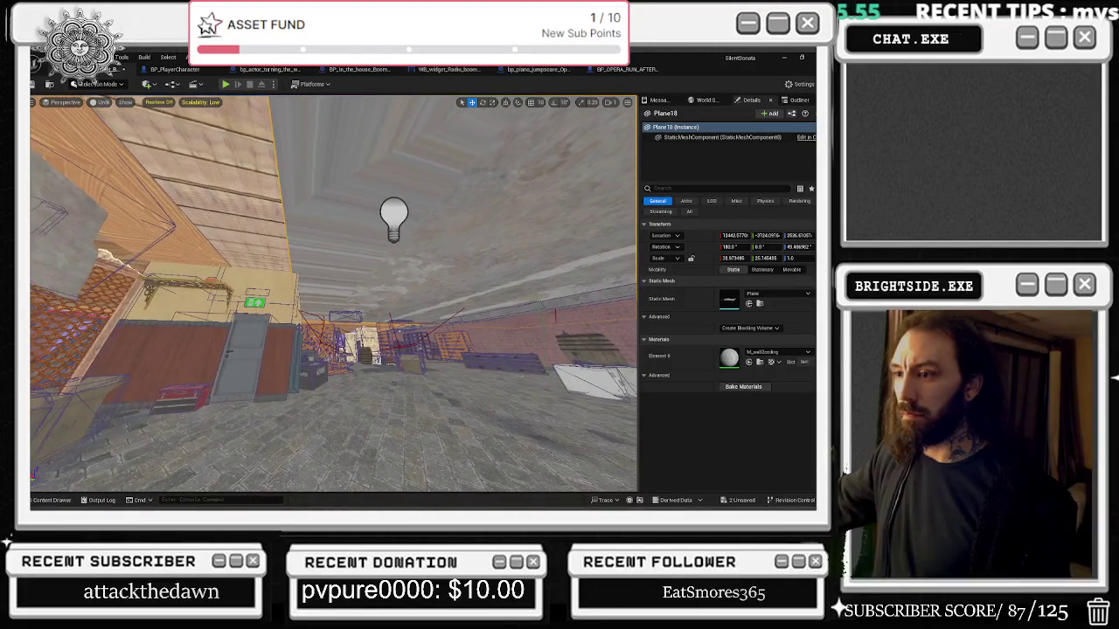
pyautogui.click(367, 174)
# Apply M_Wood_002 to the Plane18 ceiling and inspect the wooden ceiling planes.
pyautogui.click(760, 362)
pyautogui.click(420, 285)
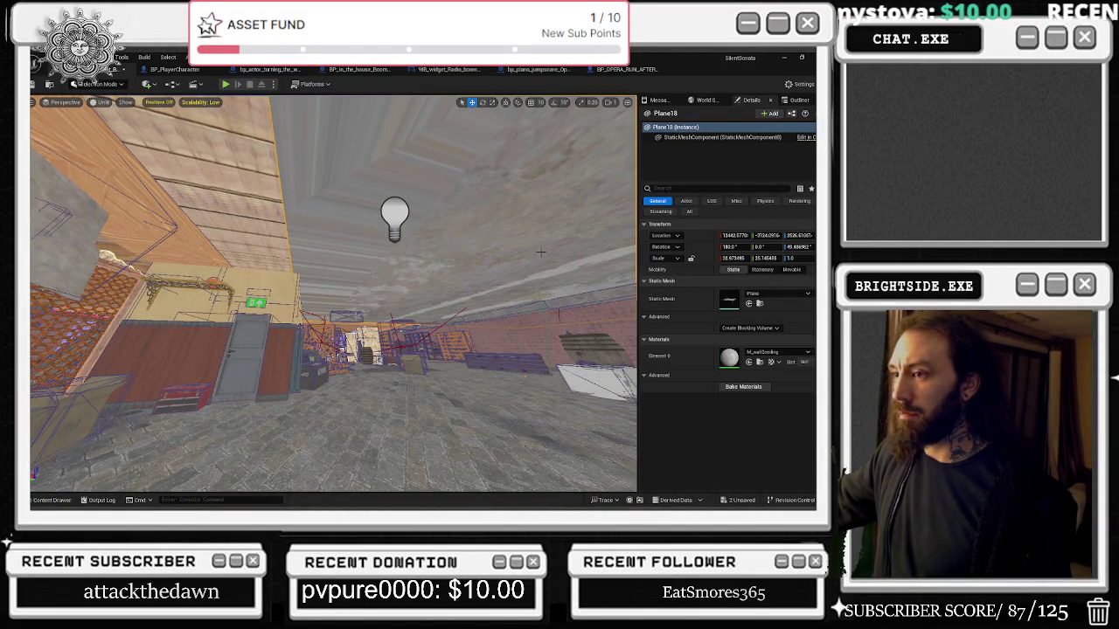
pyautogui.moveTo(420, 285); pyautogui.dragTo(422, 267)
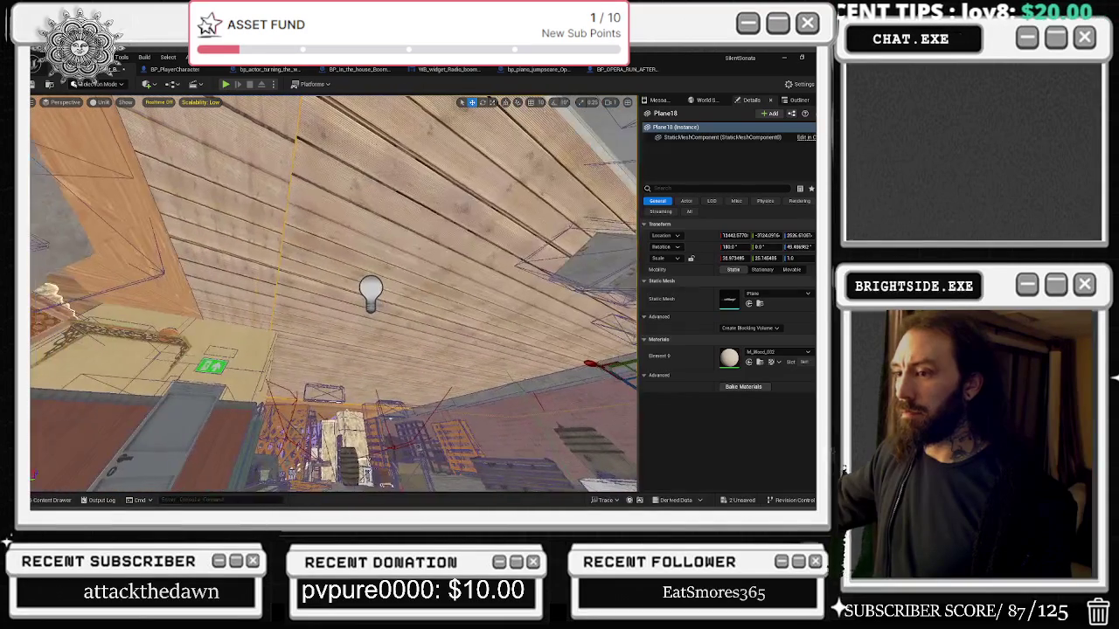
pyautogui.click(547, 420)
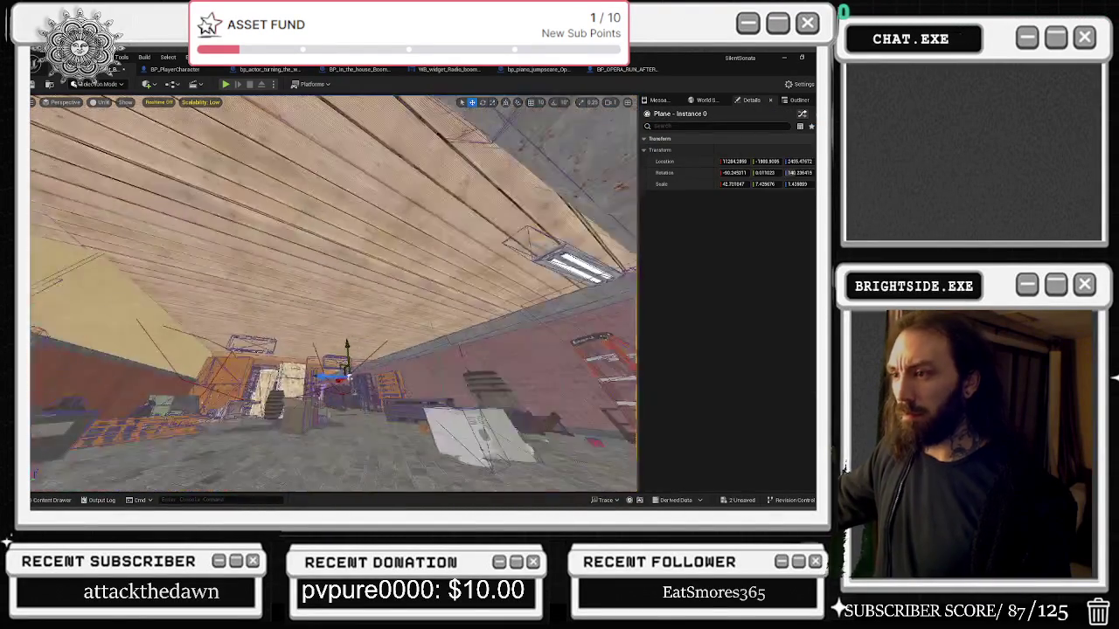
pyautogui.moveTo(332, 298); pyautogui.dragTo(266, 297)
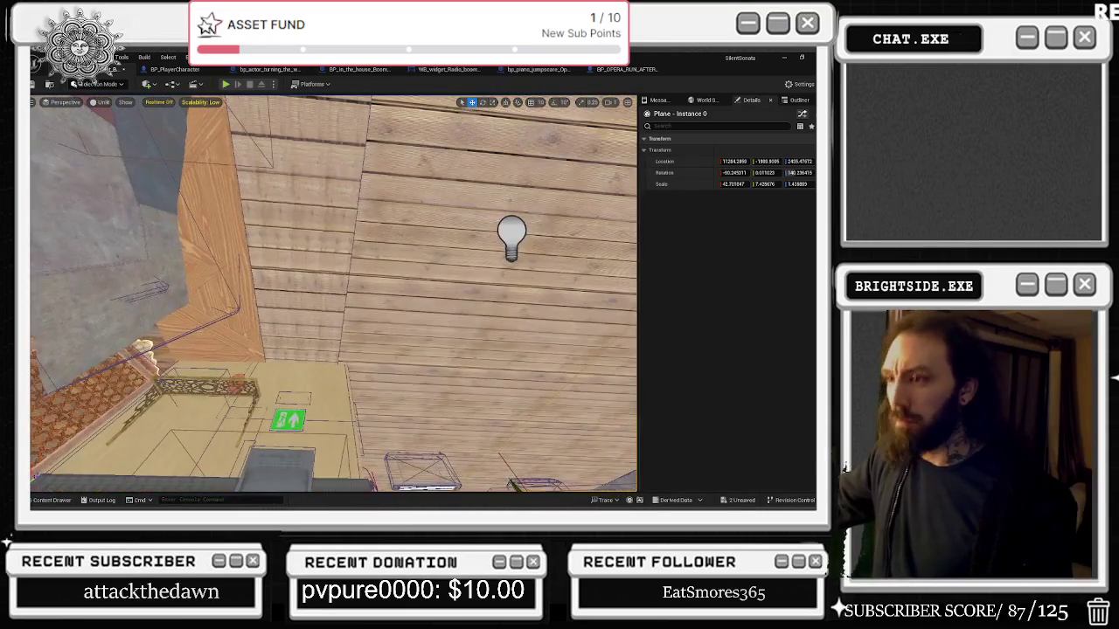
pyautogui.click(291, 329)
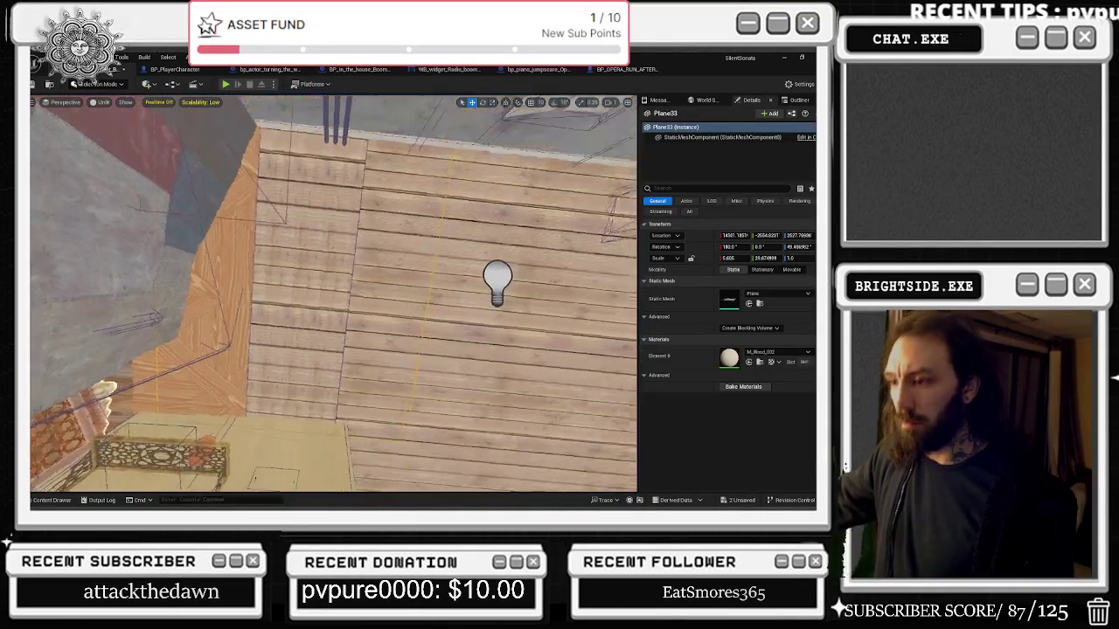
pyautogui.moveTo(267, 297)
pyautogui.mouseDown()
pyautogui.moveTo(212, 291)
pyautogui.moveTo(229, 253)
pyautogui.mouseUp()
pyautogui.click(213, 291)
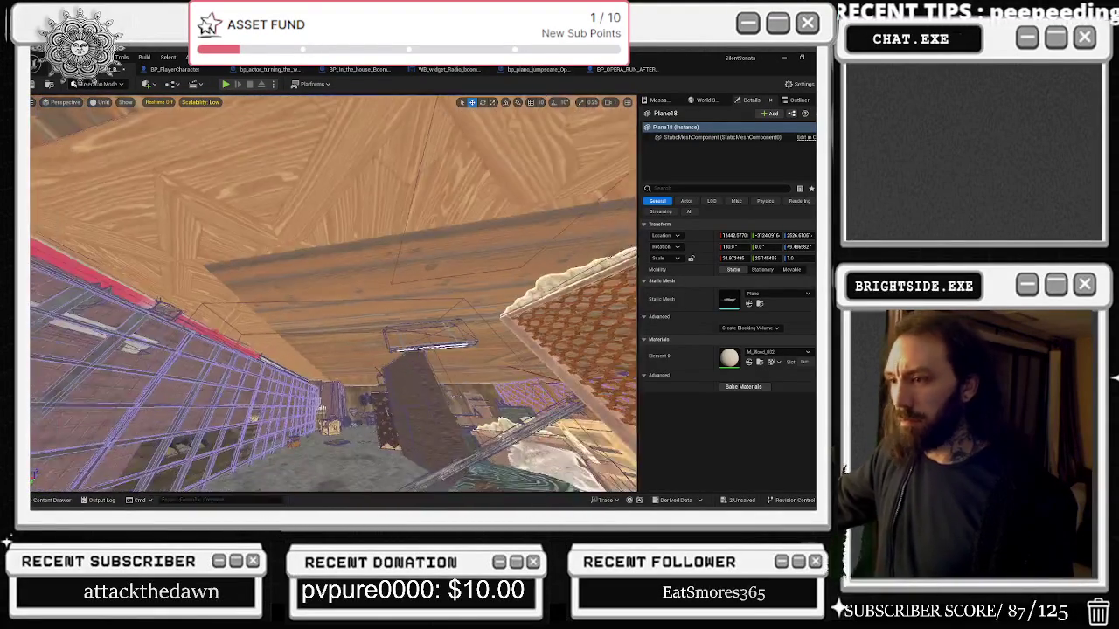
# Apply M_Wood_002 to the Plane17 ceiling, then select Plane24.
pyautogui.click(503, 367)
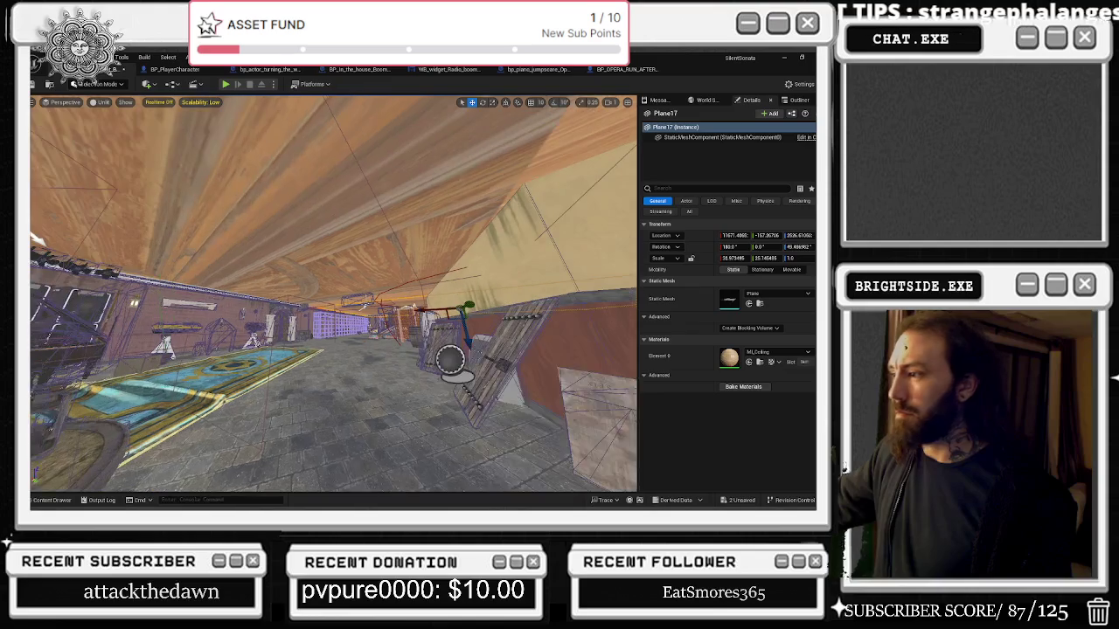
pyautogui.click(749, 362)
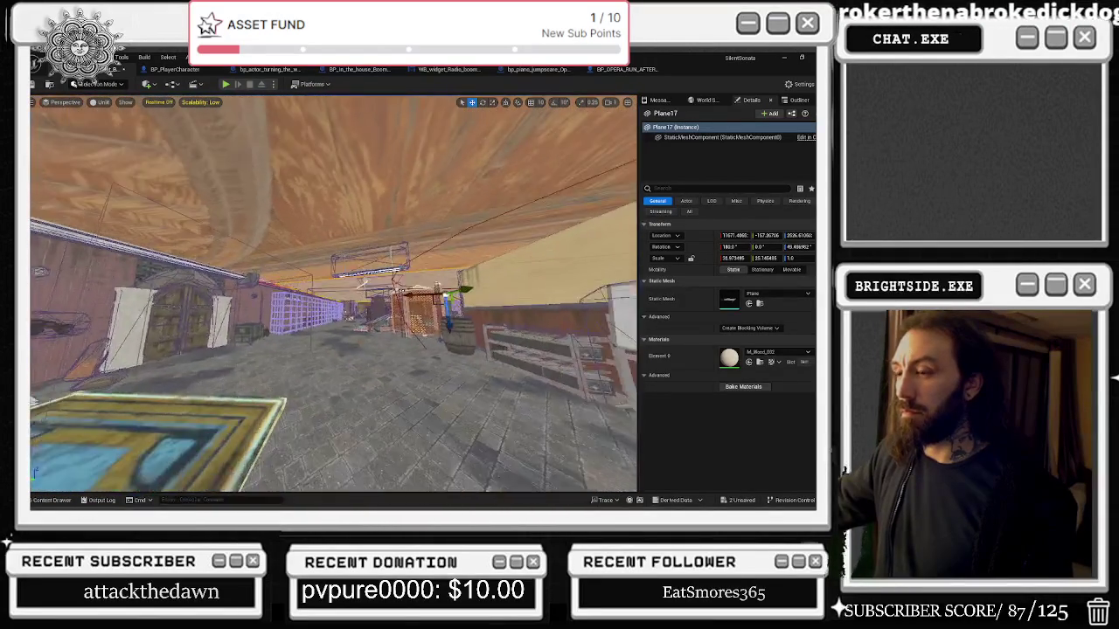
pyautogui.click(332, 157)
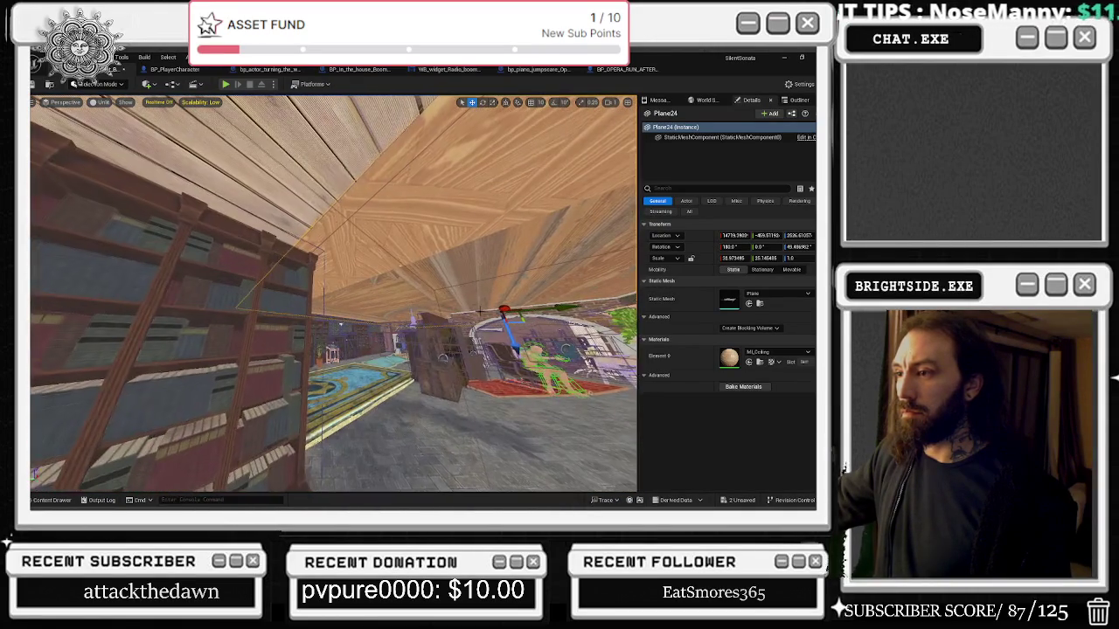
# Give the Plane24 and Plane19 ceilings the M_Wood_002 wood material.
pyautogui.hotkey('ctrl', 'z')
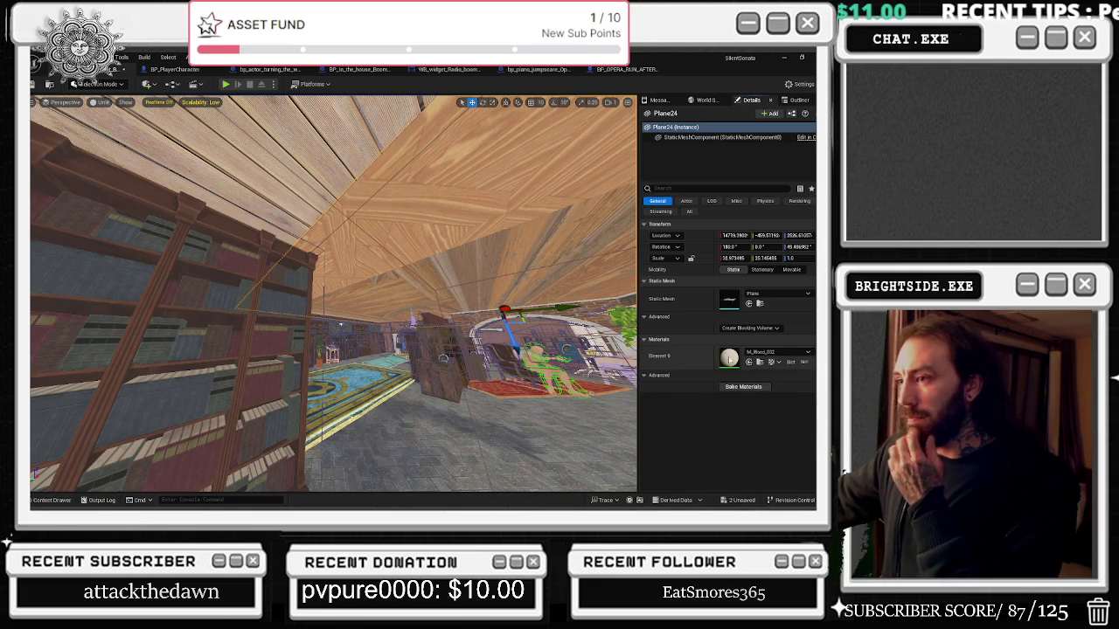
pyautogui.hotkey('ctrl', 'z')
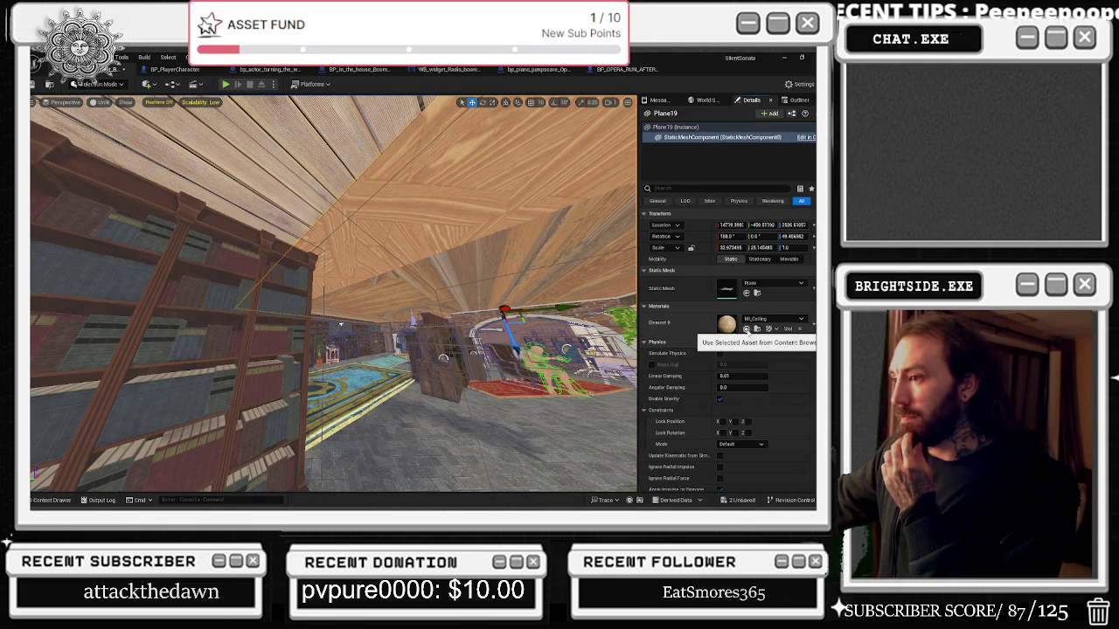
pyautogui.click(745, 330)
# Look through the red-rug room to the hallway and select the Plane8 ceiling.
pyautogui.moveTo(332, 297)
pyautogui.mouseDown()
pyautogui.moveTo(297, 262)
pyautogui.moveTo(279, 262)
pyautogui.mouseUp()
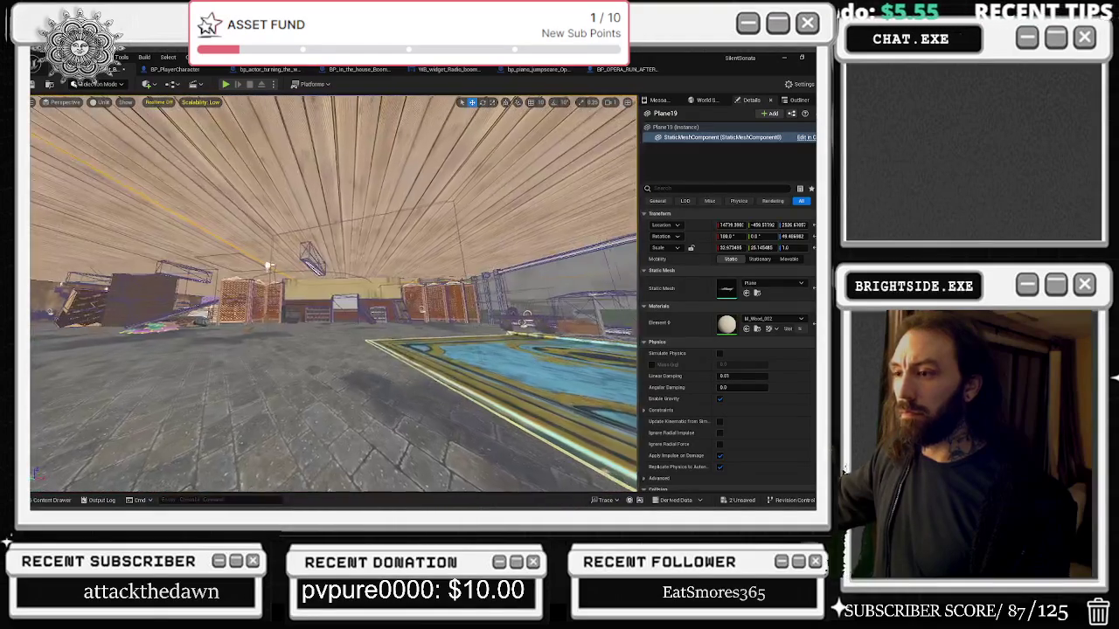
pyautogui.moveTo(280, 262); pyautogui.dragTo(245, 263)
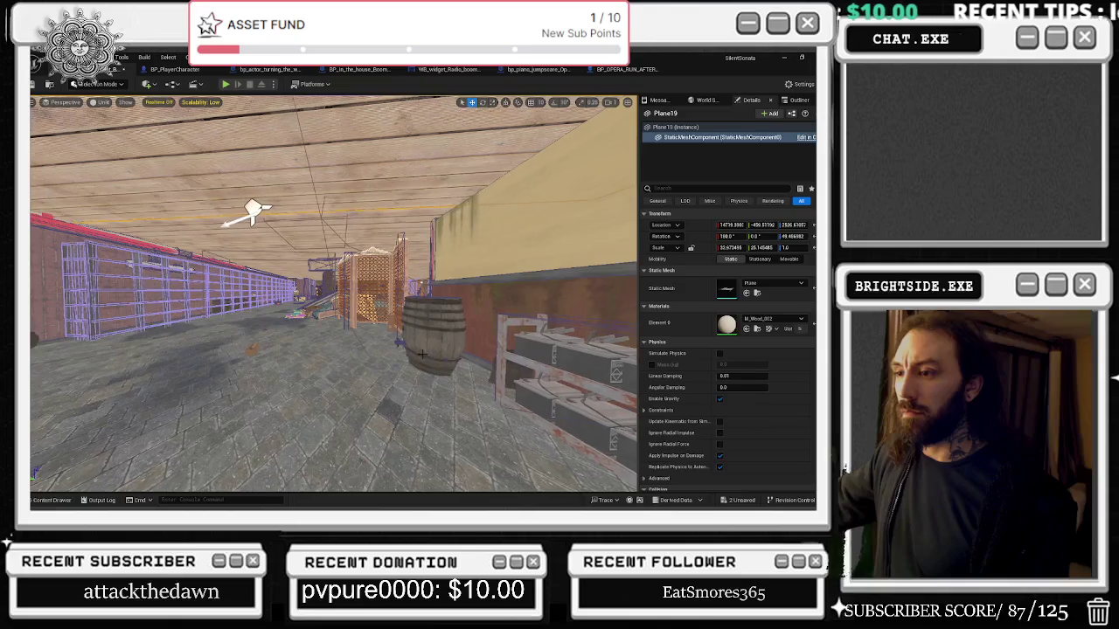
pyautogui.click(421, 353)
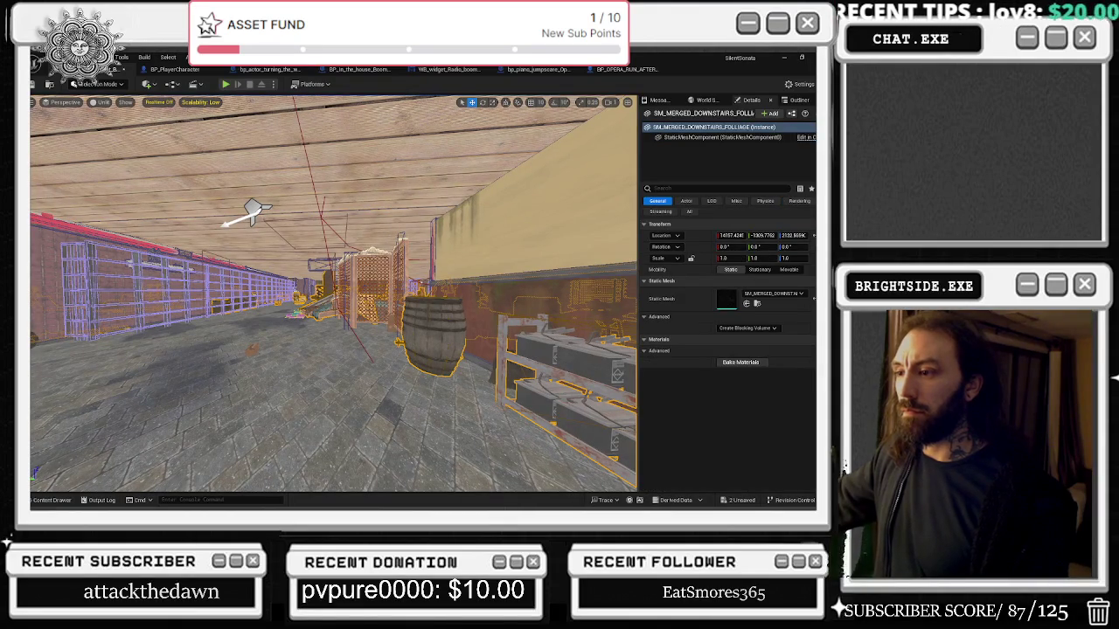
pyautogui.click(421, 354)
pyautogui.hotkey('alt', '4')
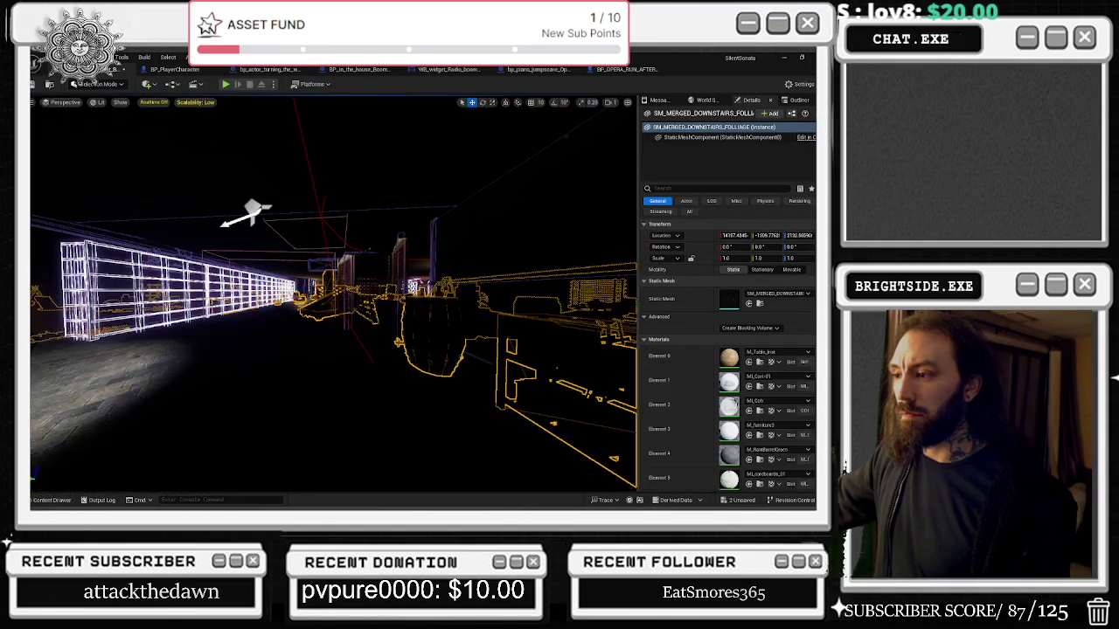
pyautogui.press('w')
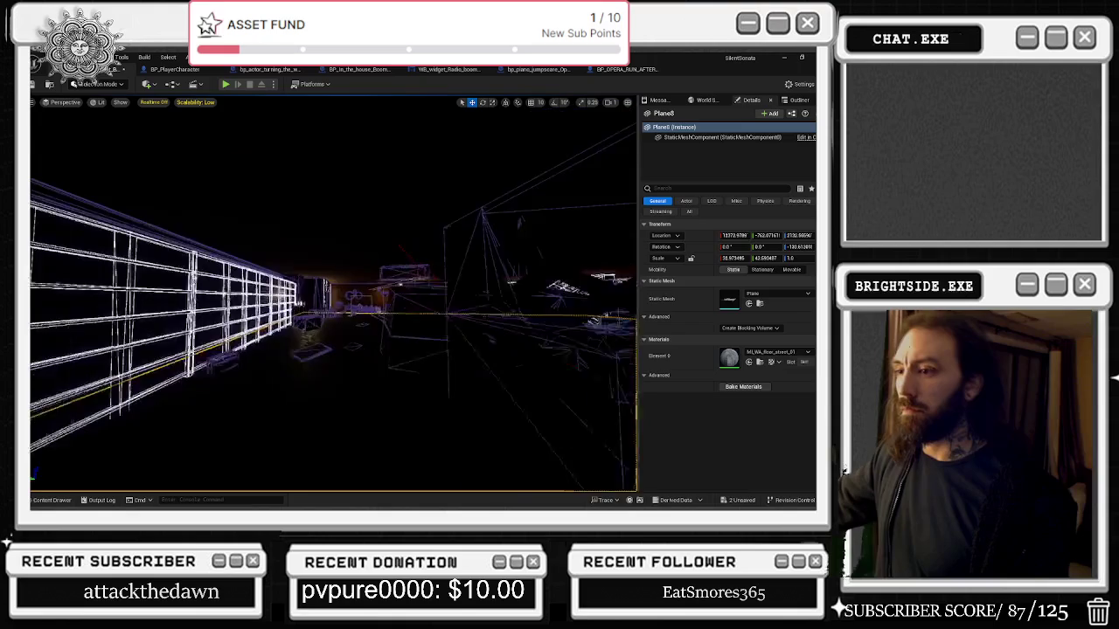
pyautogui.press('w')
pyautogui.press('w')
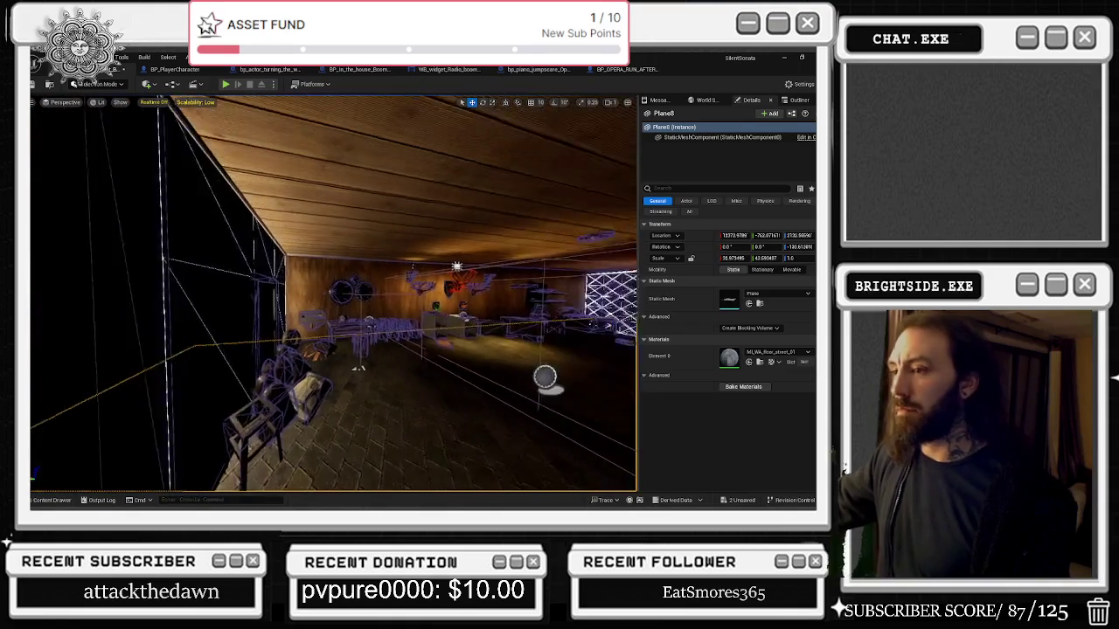
pyautogui.press('w')
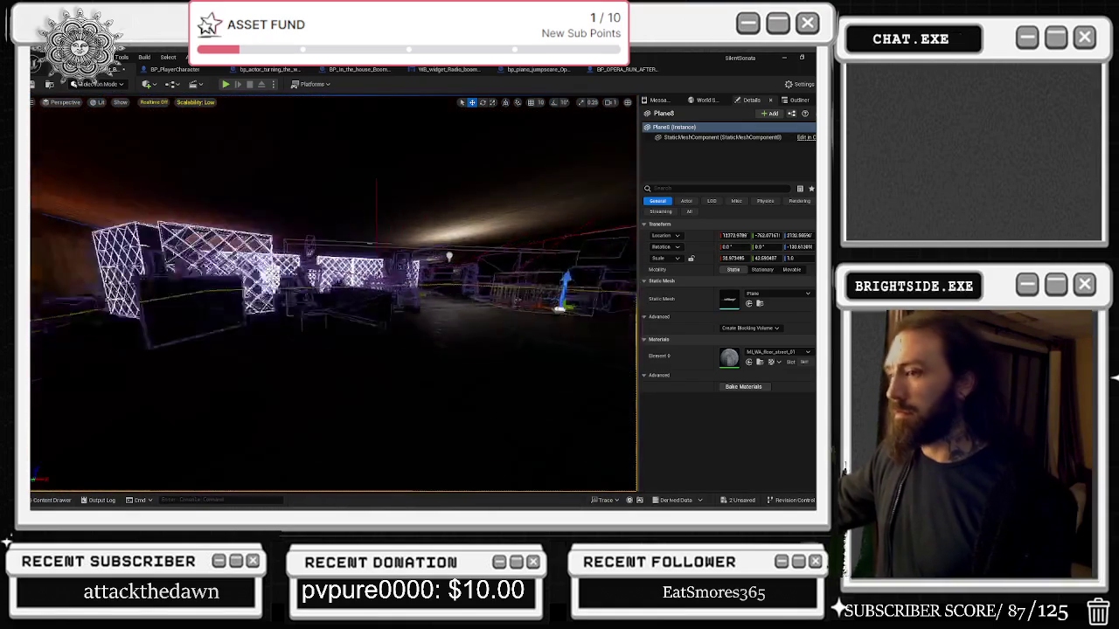
pyautogui.press('w')
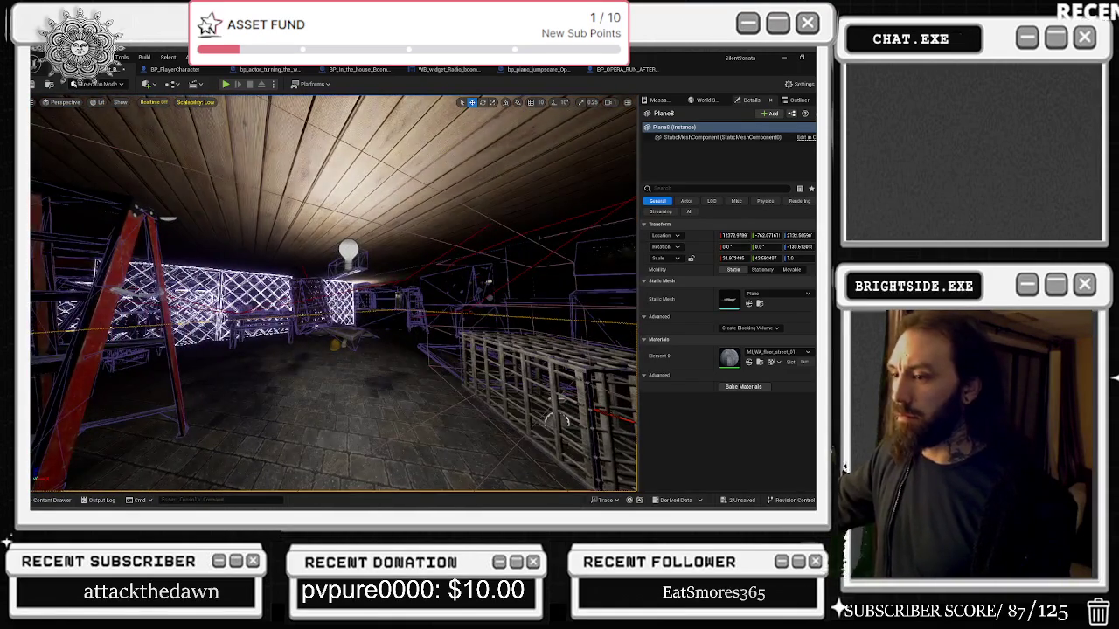
pyautogui.press('w')
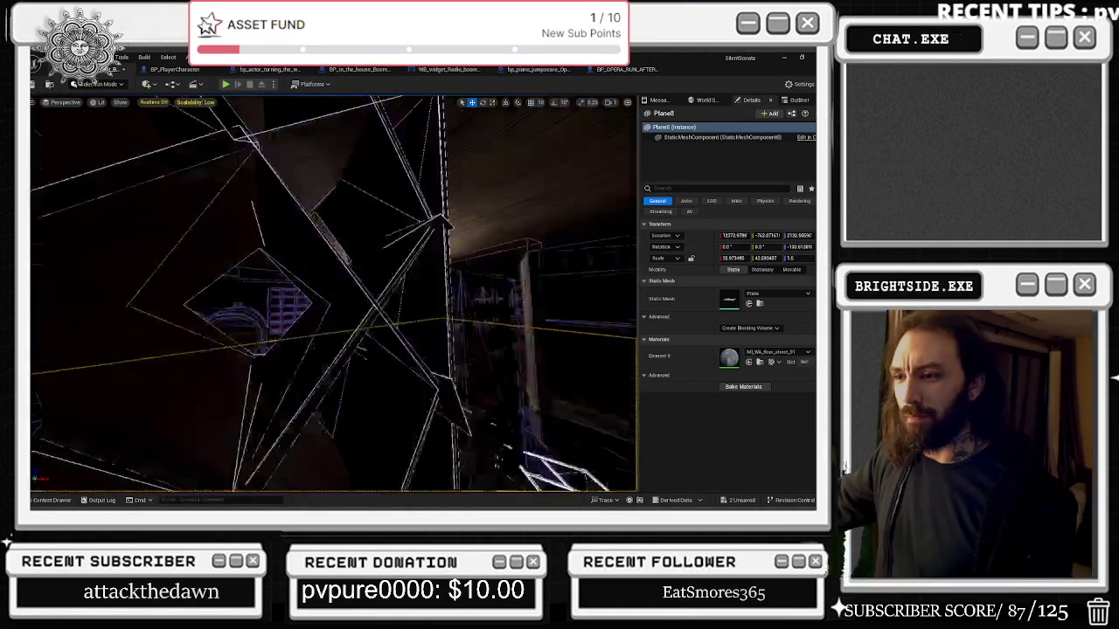
pyautogui.press('w')
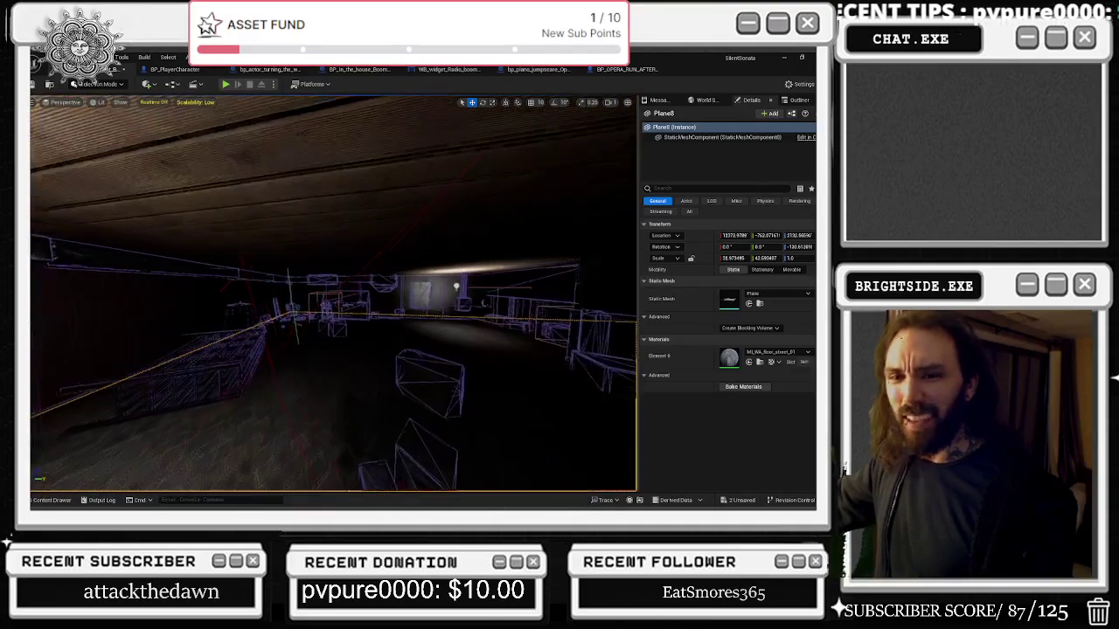
pyautogui.press('w')
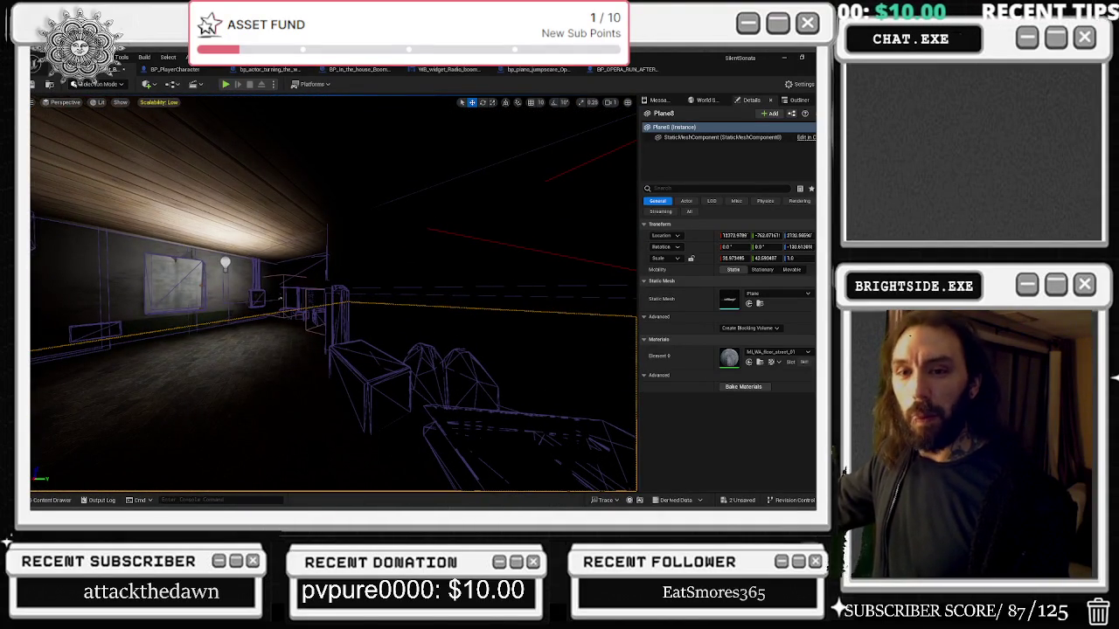
pyautogui.hotkey('alt', 'Tab')
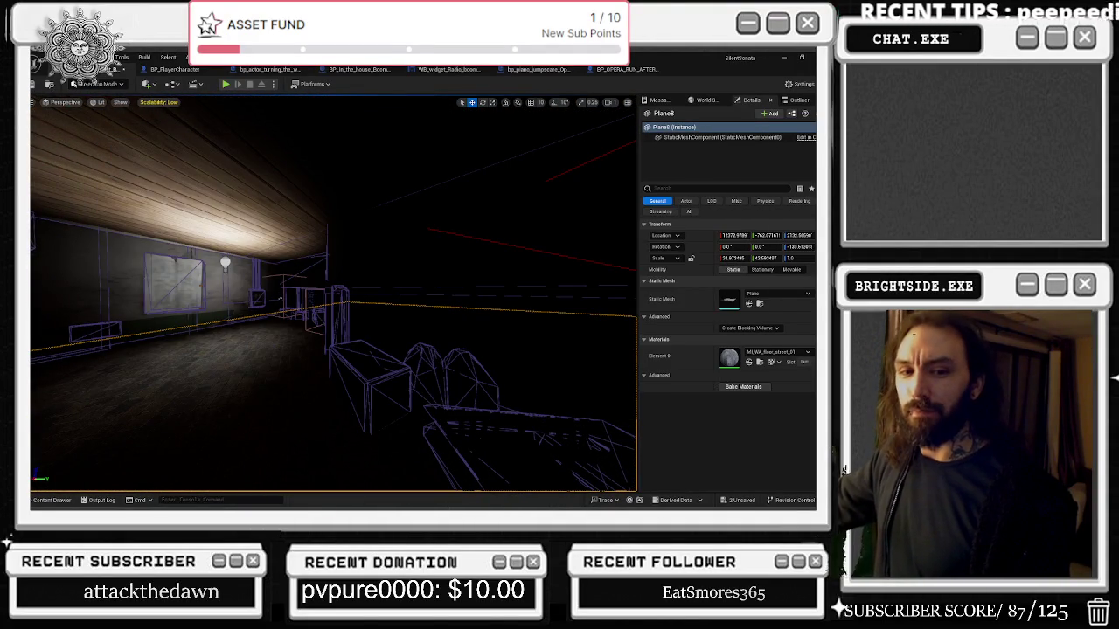
pyautogui.press('w')
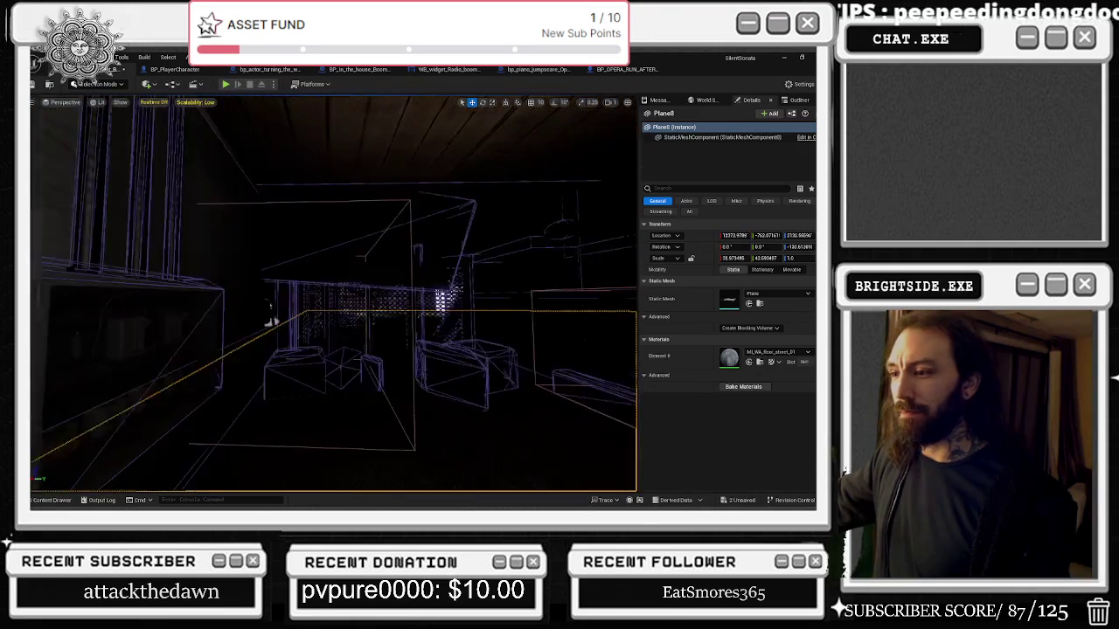
pyautogui.press('w')
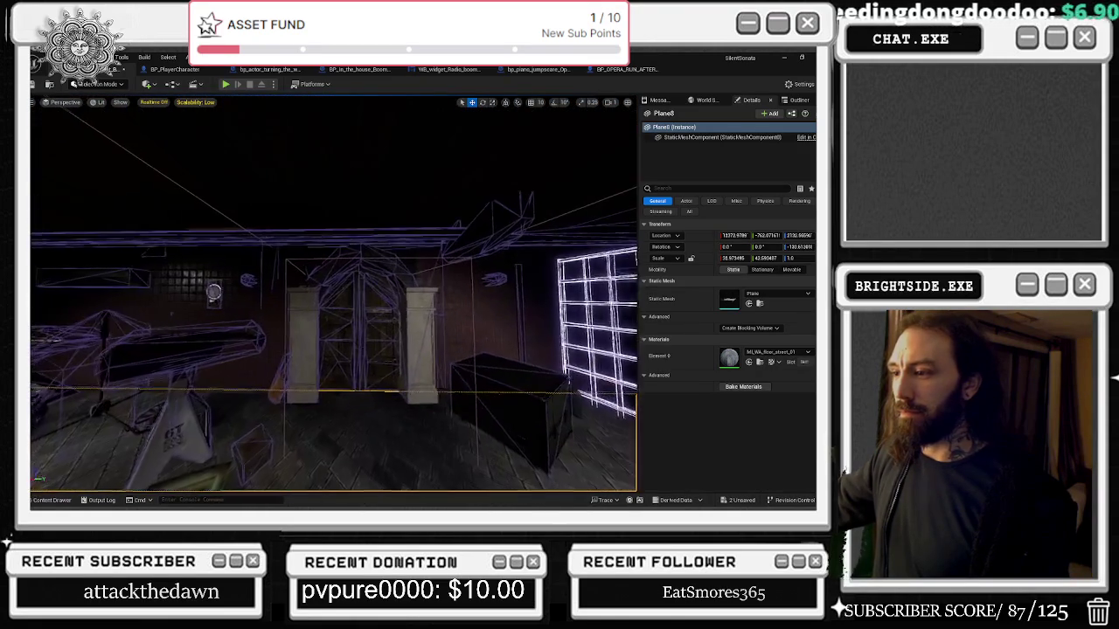
pyautogui.press('w')
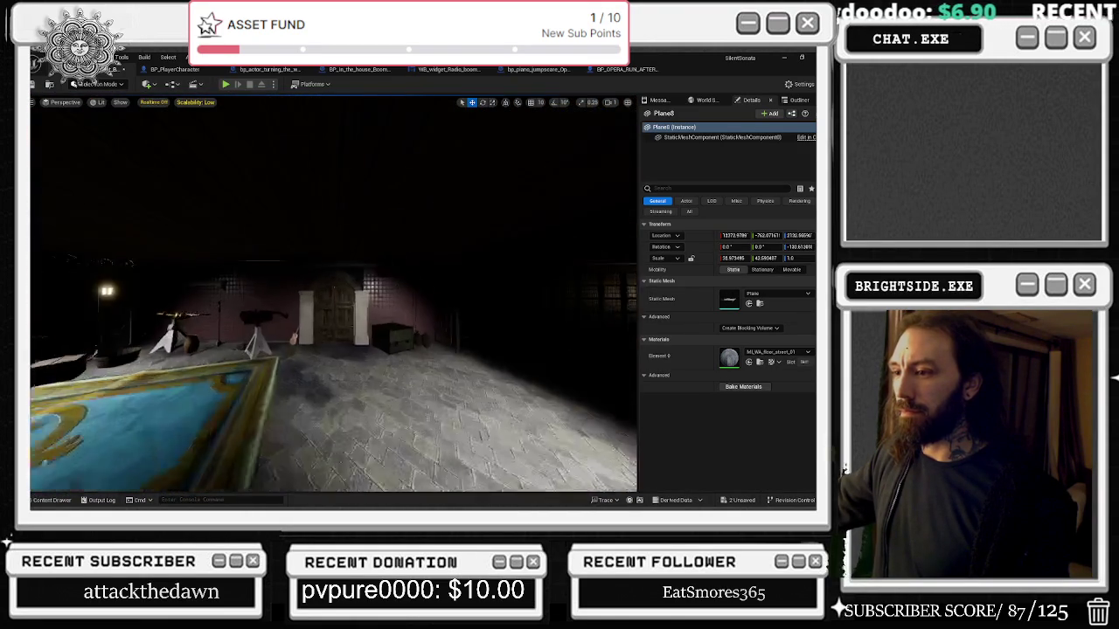
pyautogui.press('w')
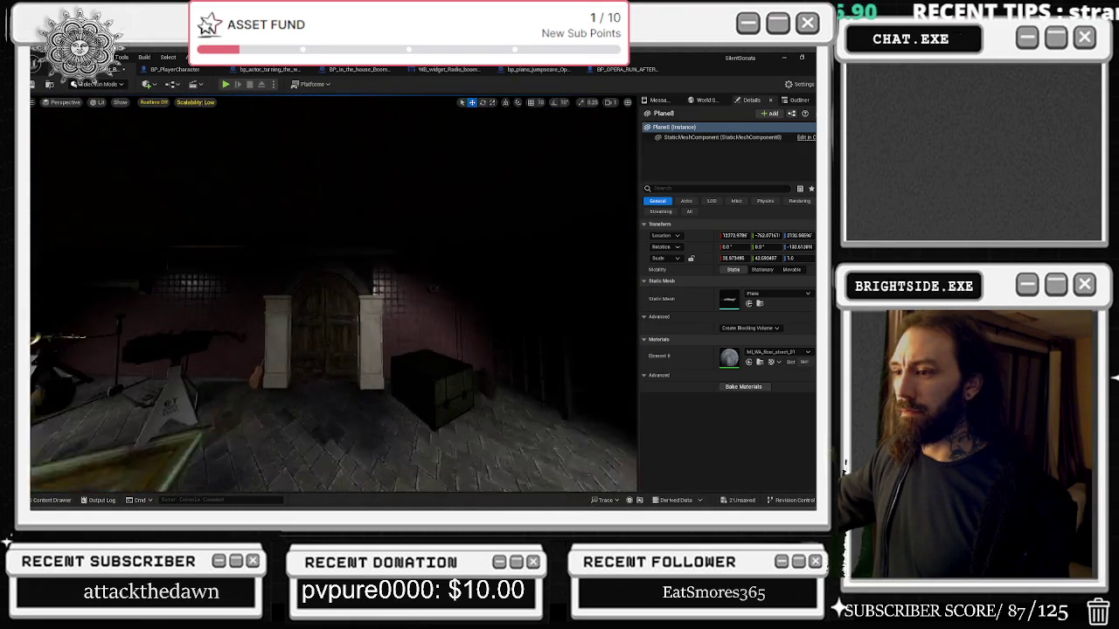
pyautogui.press('w')
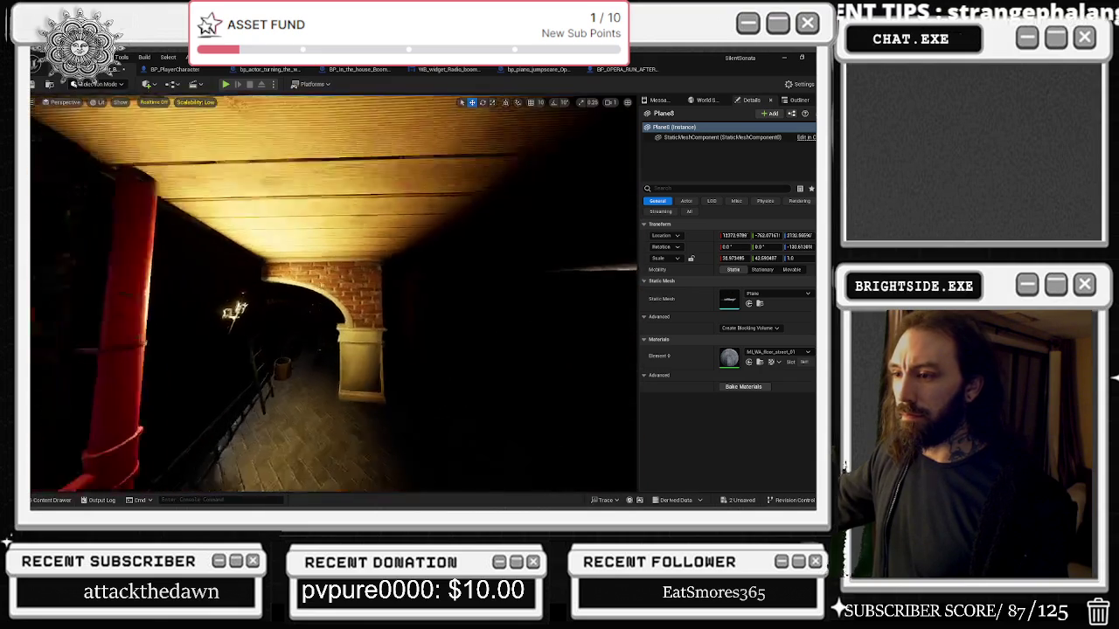
pyautogui.press('w')
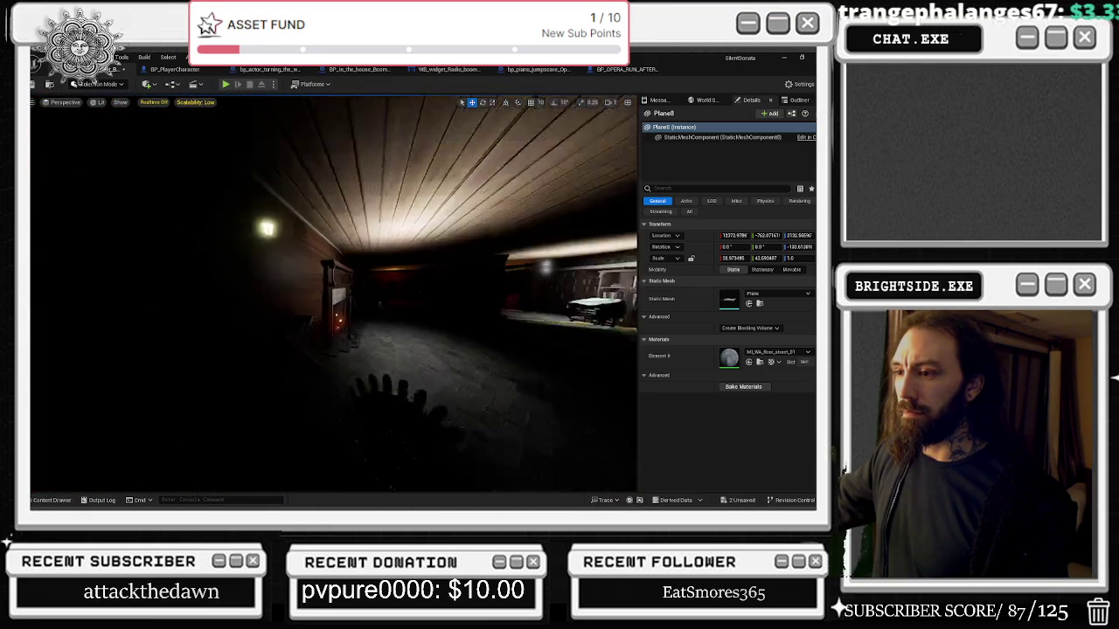
pyautogui.press('w')
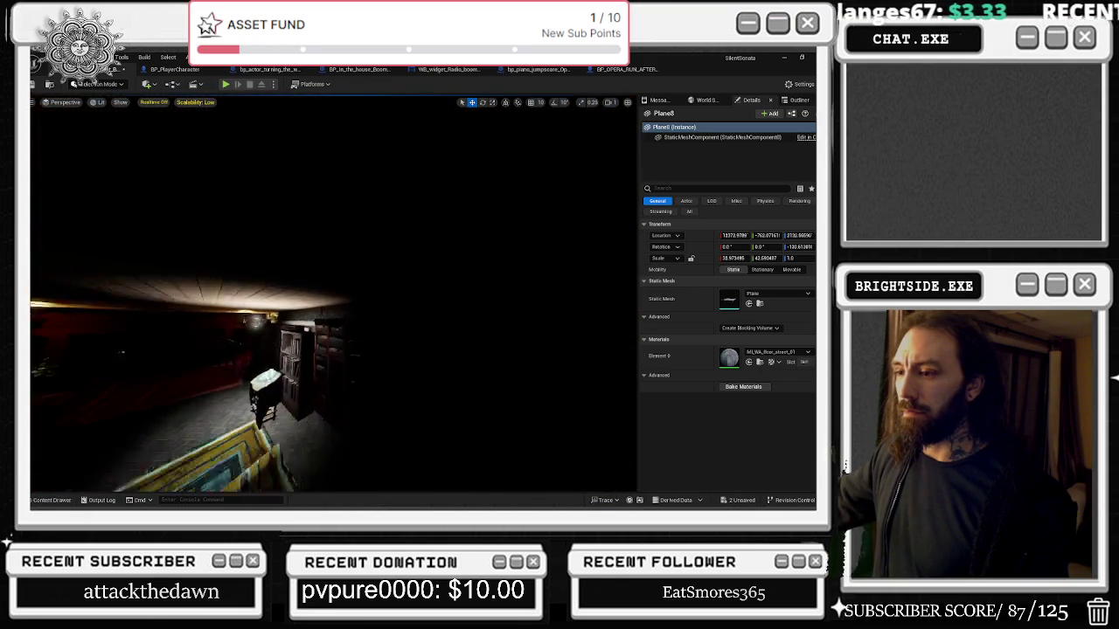
pyautogui.press('w')
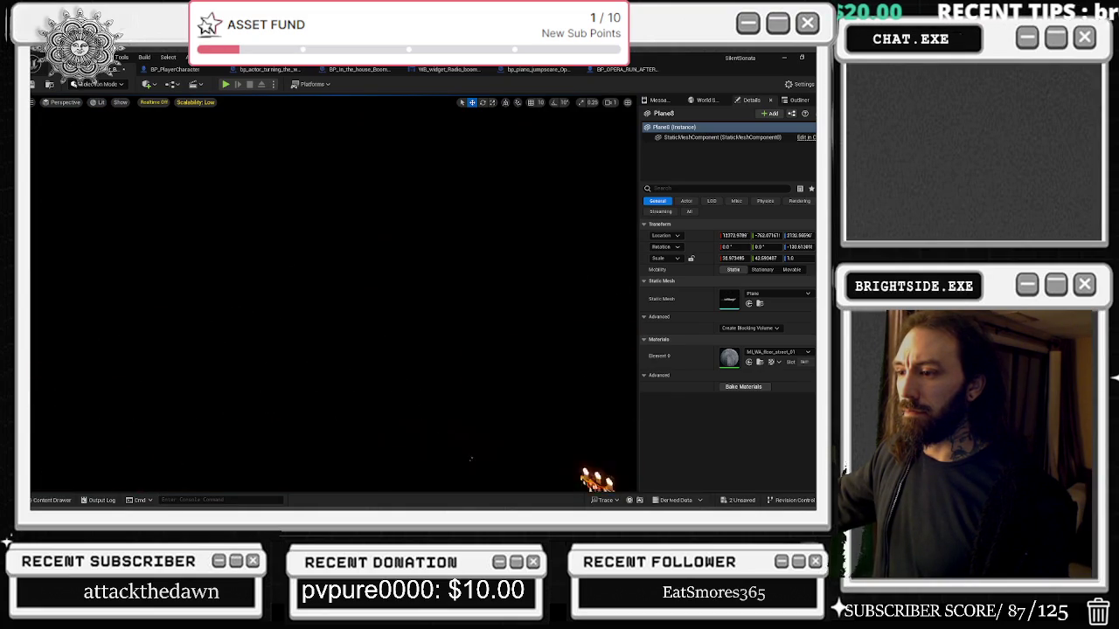
pyautogui.press('f')
pyautogui.press('1')
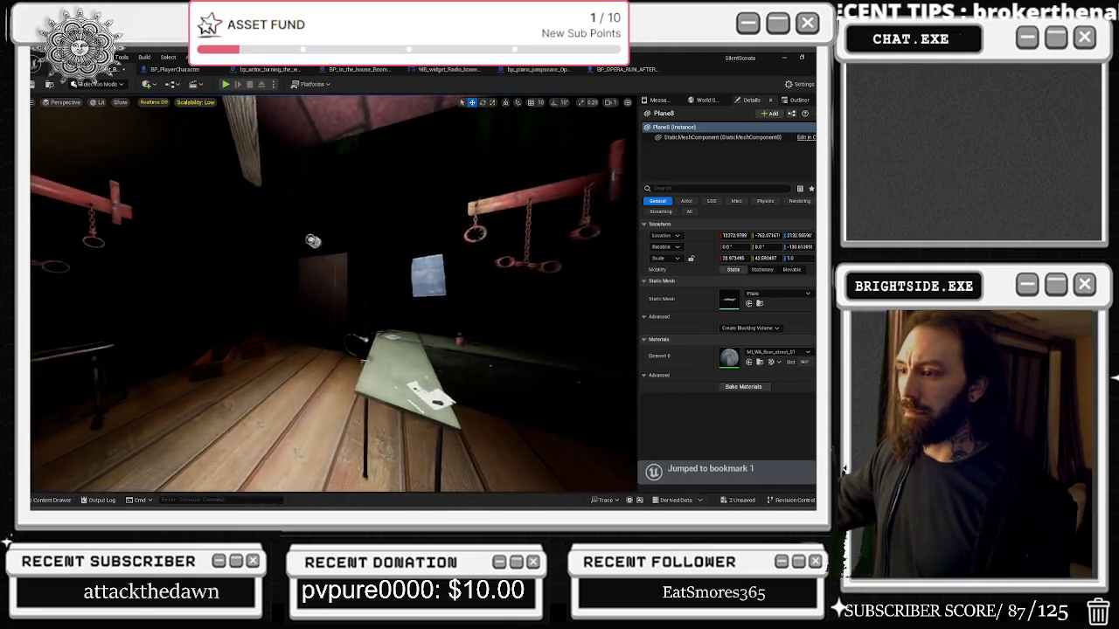
pyautogui.press('2')
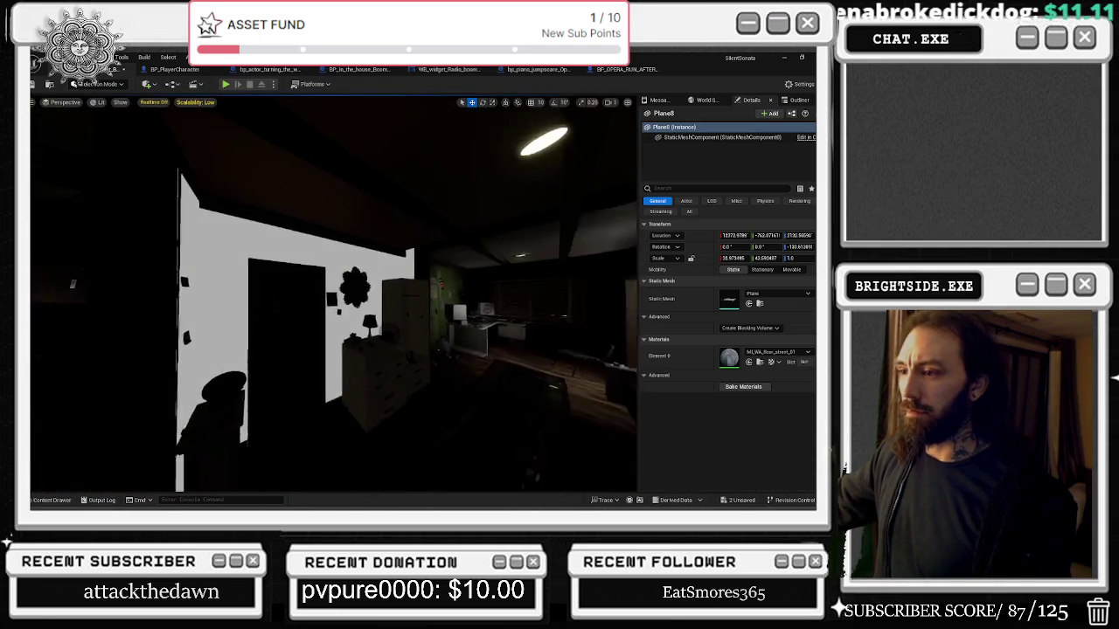
# Set the Boolean wall mesh's Element 0 material to M_plaster_001_2.
pyautogui.click(324, 287)
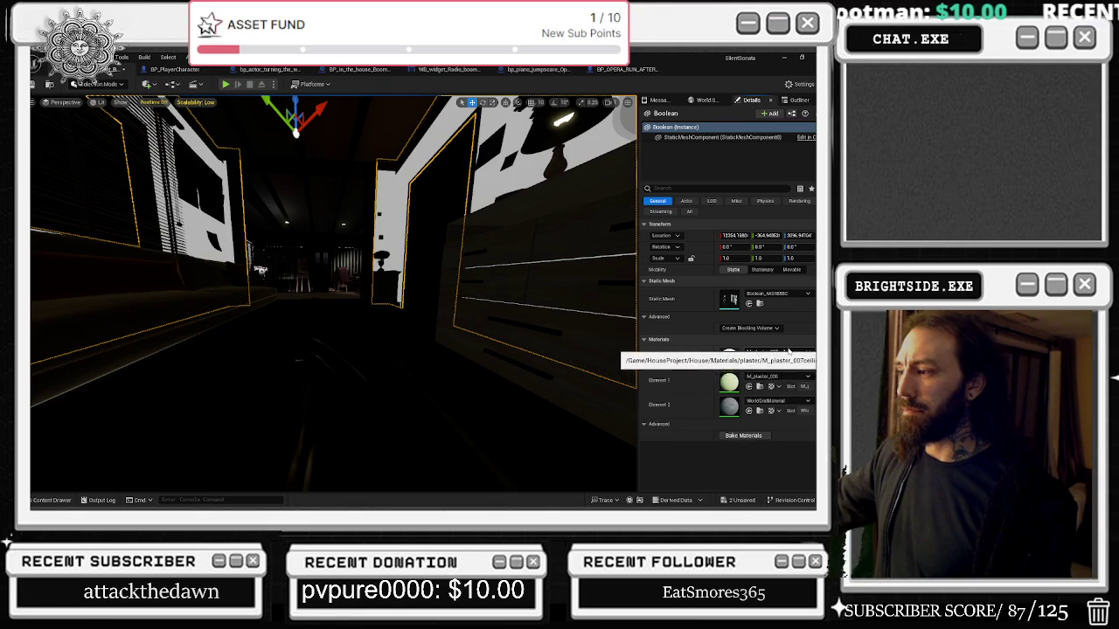
pyautogui.click(785, 351)
pyautogui.moveTo(788, 353)
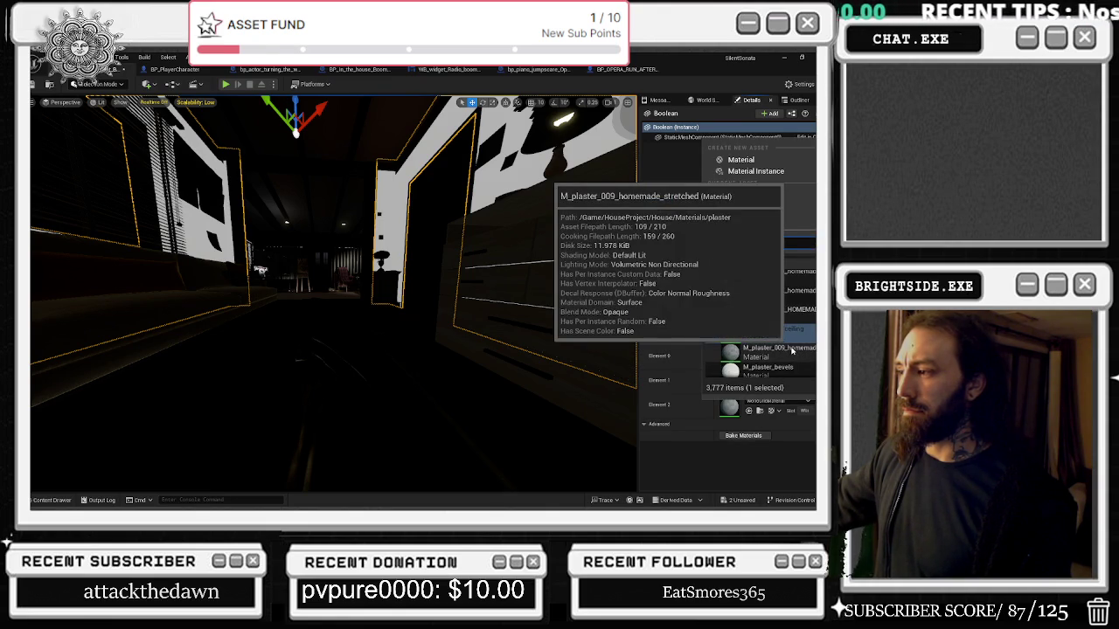
pyautogui.scroll(3, 782, 350)
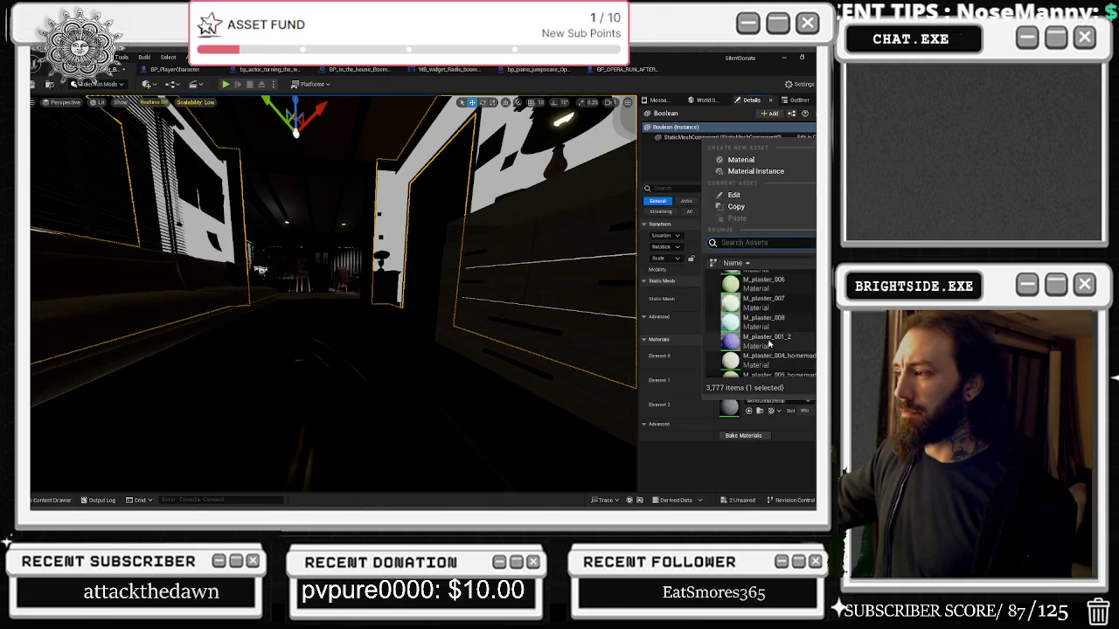
pyautogui.click(769, 344)
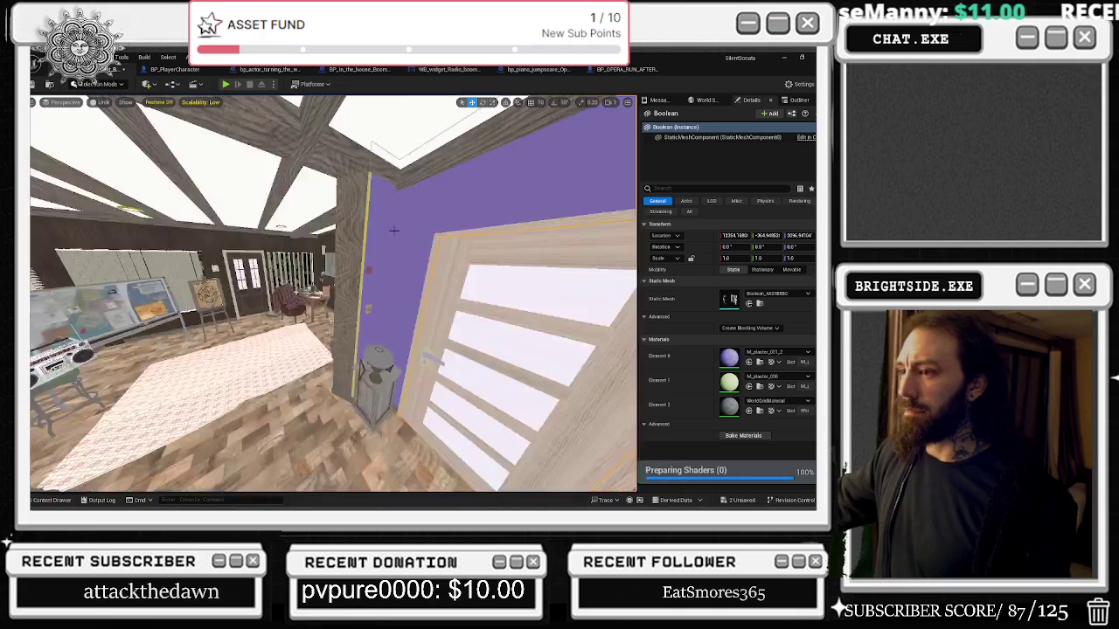
pyautogui.moveTo(393, 230); pyautogui.dragTo(394, 230)
# Cycle the viewport through wireframe, unlit and lit view modes.
pyautogui.hotkey('alt', '2')
pyautogui.hotkey('alt', '3')
pyautogui.hotkey('alt', '4')
pyautogui.hotkey('alt', '2')
pyautogui.hotkey('alt', '3')
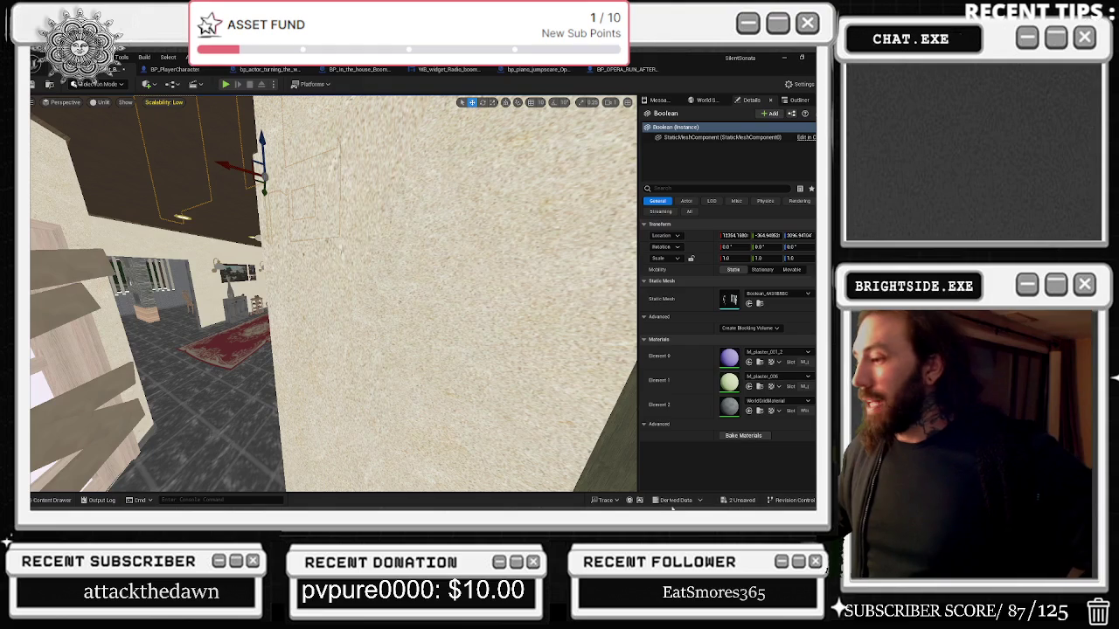
# Save both unsaved assets and start a play test of the level.
pyautogui.click(741, 500)
pyautogui.click(506, 403)
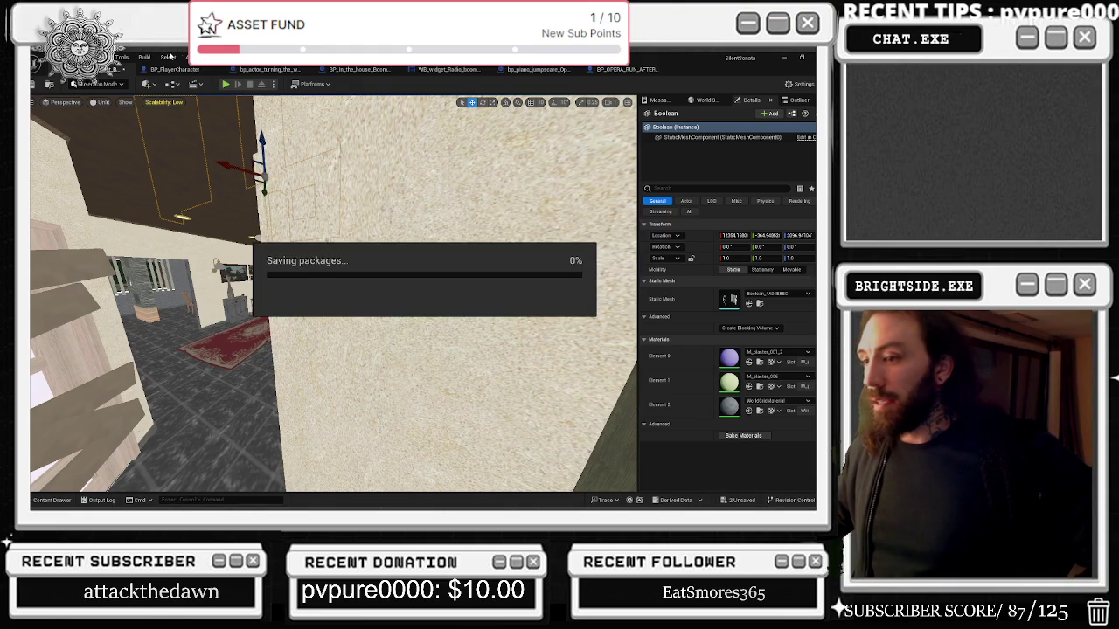
pyautogui.click(228, 84)
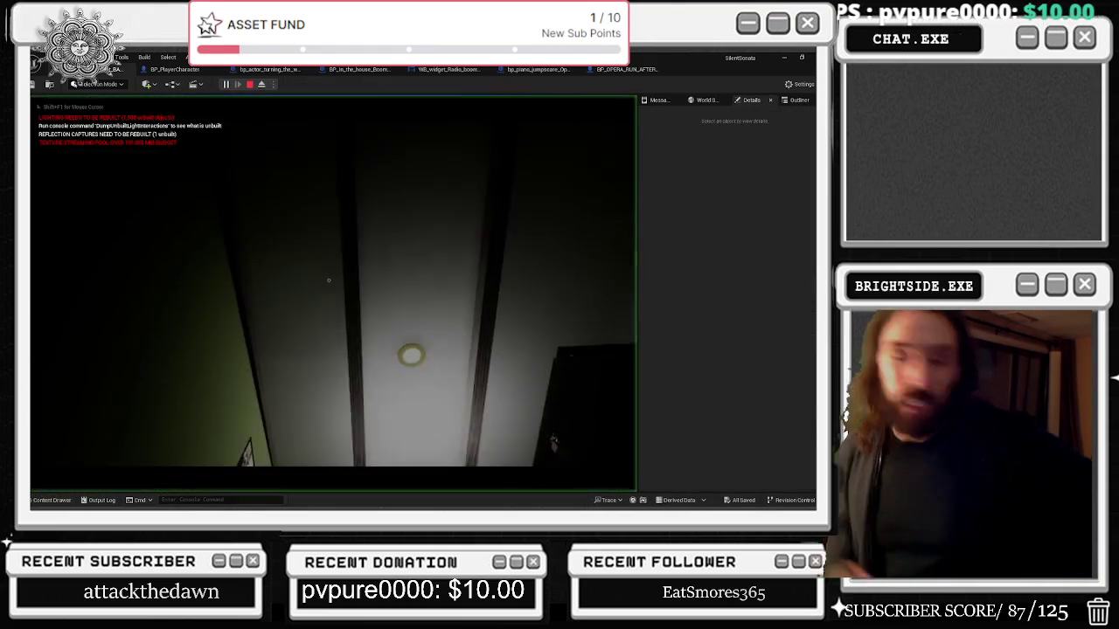